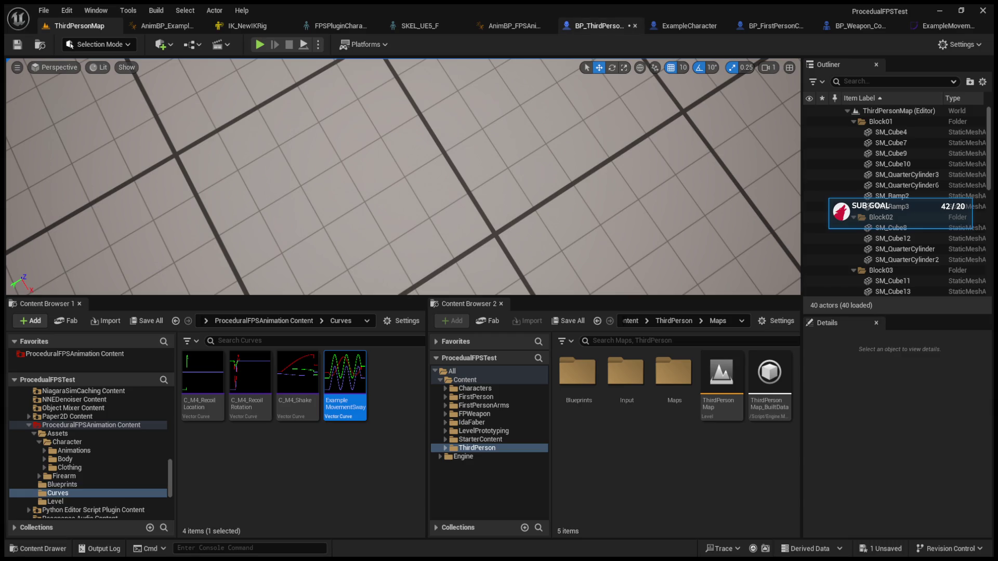
# Open the ExampleCharacter event graph and browse its Left Shift sprint, Server Sprint and lean nodes.
pyautogui.click(664, 26)
pyautogui.click(426, 63)
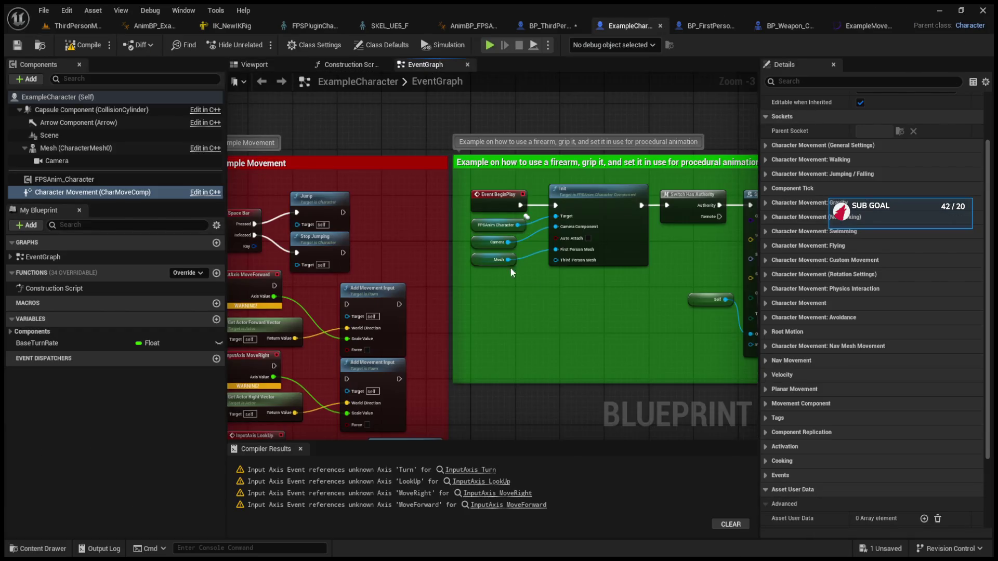
pyautogui.moveTo(451, 230)
pyautogui.mouseDown()
pyautogui.moveTo(400, 326)
pyautogui.moveTo(451, 225)
pyautogui.mouseUp()
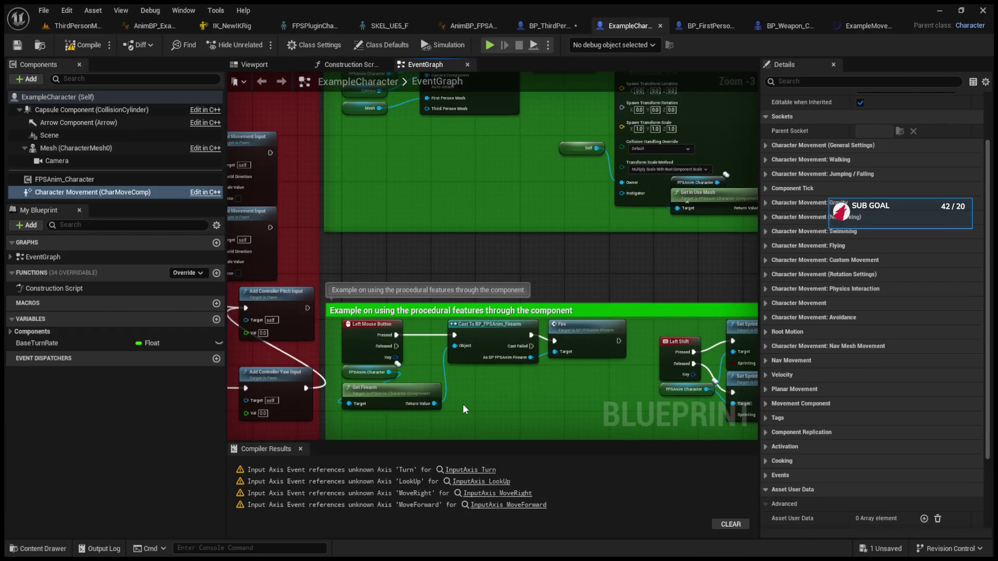
pyautogui.moveTo(463, 410)
pyautogui.mouseDown()
pyautogui.moveTo(461, 361)
pyautogui.moveTo(422, 310)
pyautogui.mouseUp()
pyautogui.scroll(2, 479, 351)
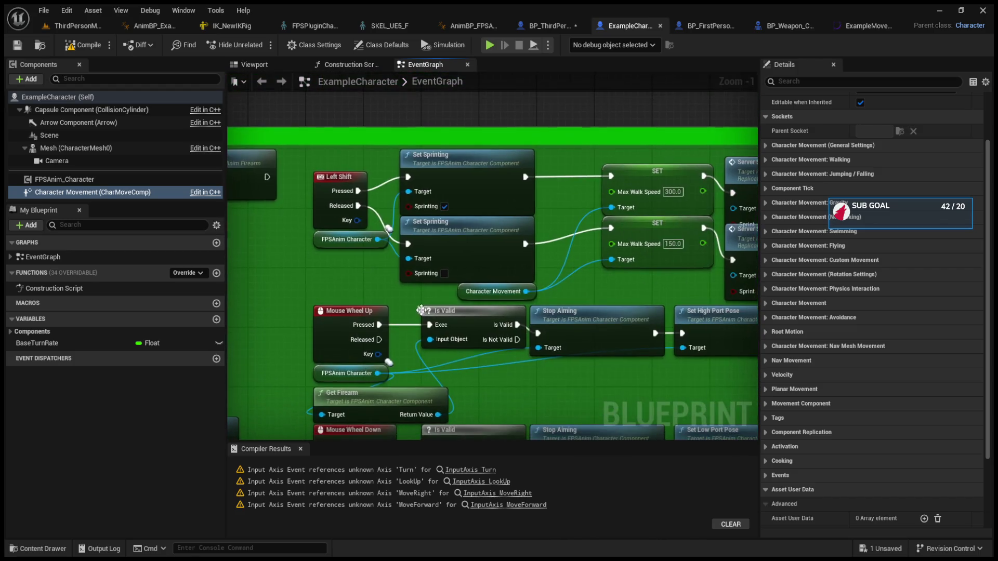
pyautogui.scroll(-2, 422, 311)
pyautogui.moveTo(566, 390); pyautogui.dragTo(288, 329)
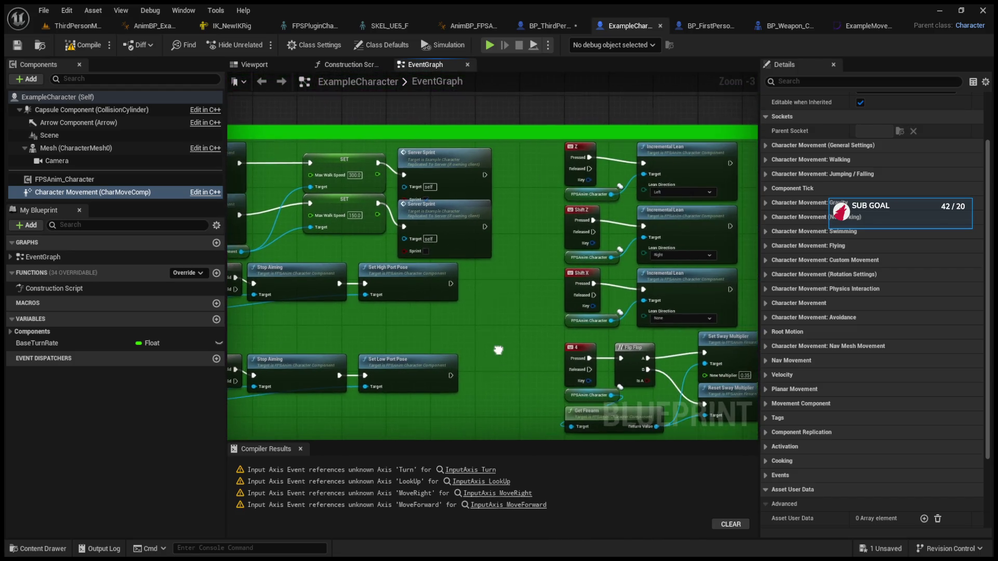
pyautogui.moveTo(499, 350); pyautogui.dragTo(392, 341)
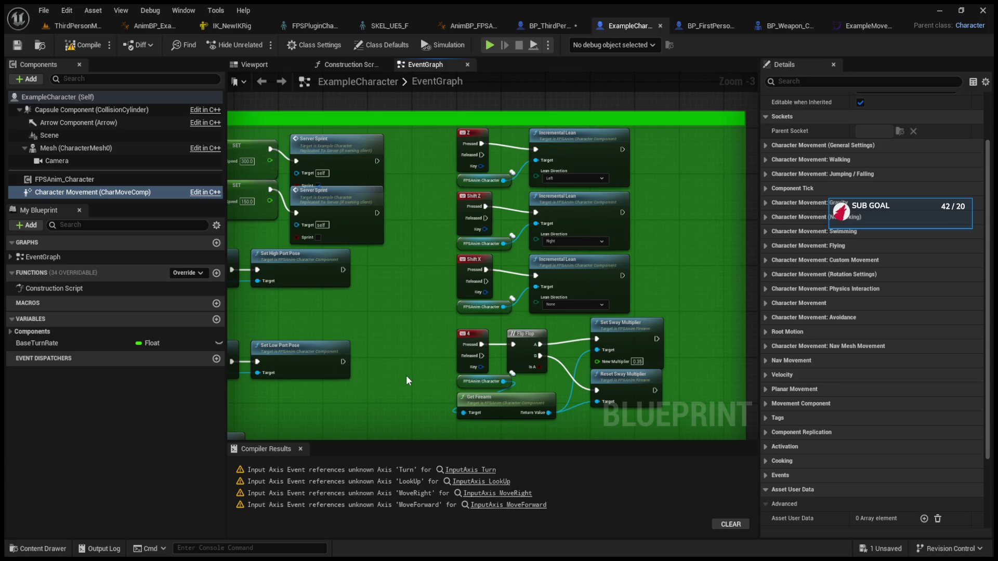
# Inspect the Set/Reset Sway Multiplier and Z, Shift Z, Shift X lean nodes, then switch to BP_ThirdPersonCharacter.
pyautogui.scroll(1, 407, 376)
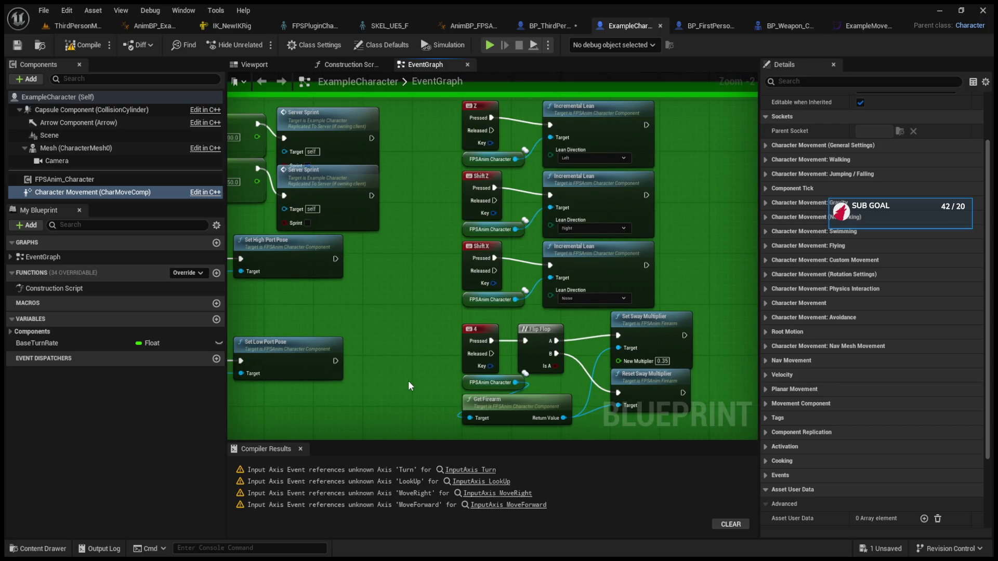
pyautogui.scroll(2, 408, 380)
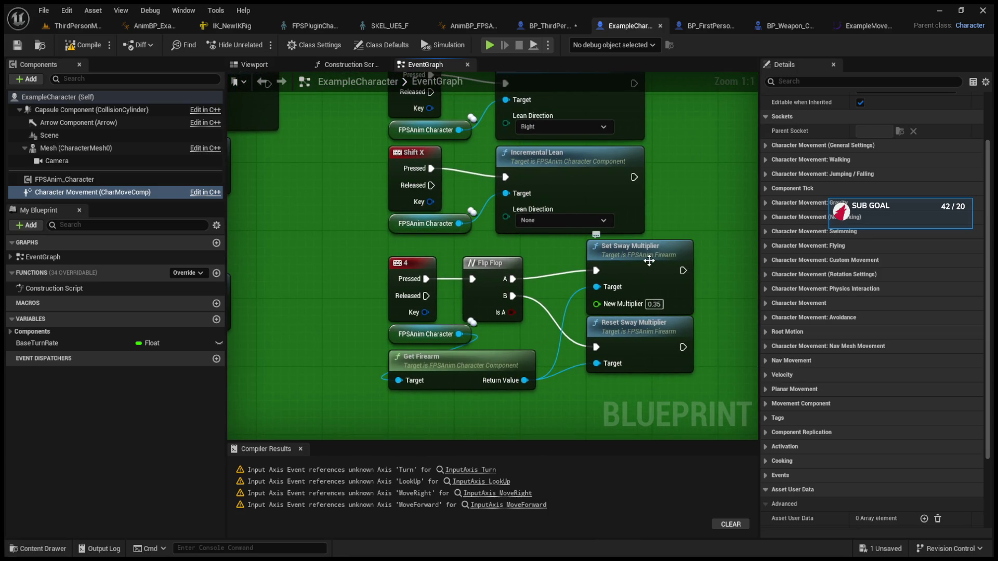
pyautogui.scroll(-7, 649, 261)
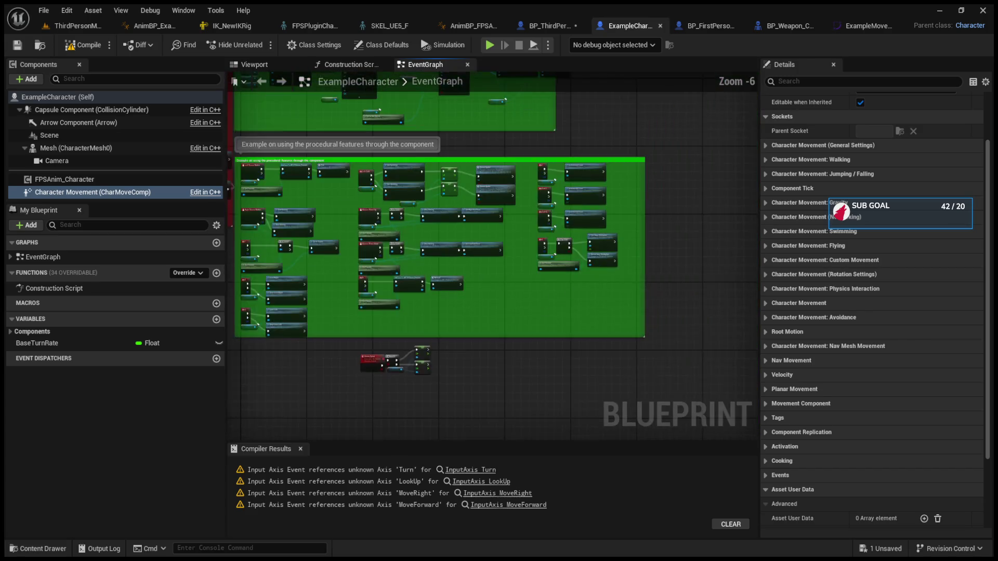
pyautogui.scroll(5, 359, 267)
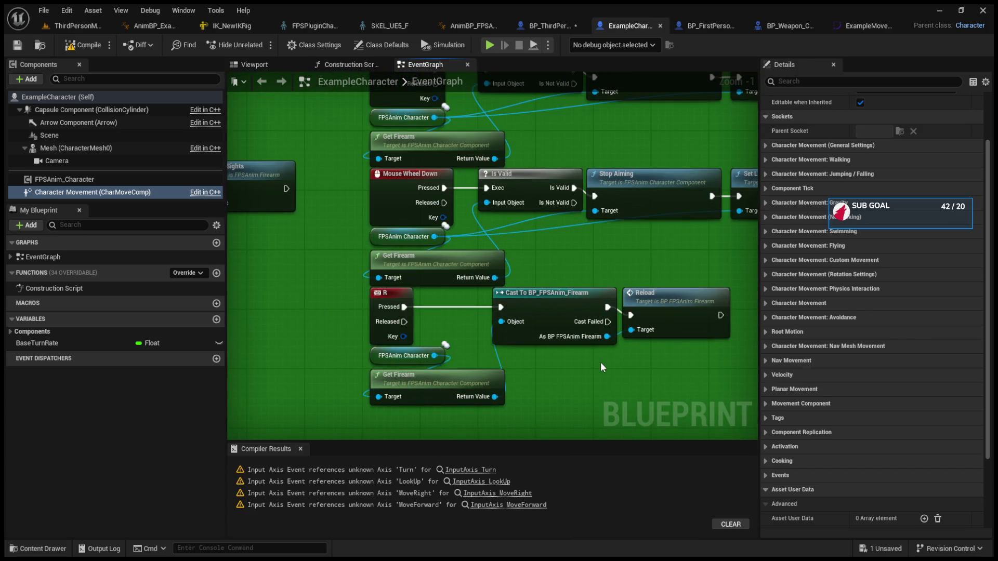
pyautogui.scroll(-4, 600, 362)
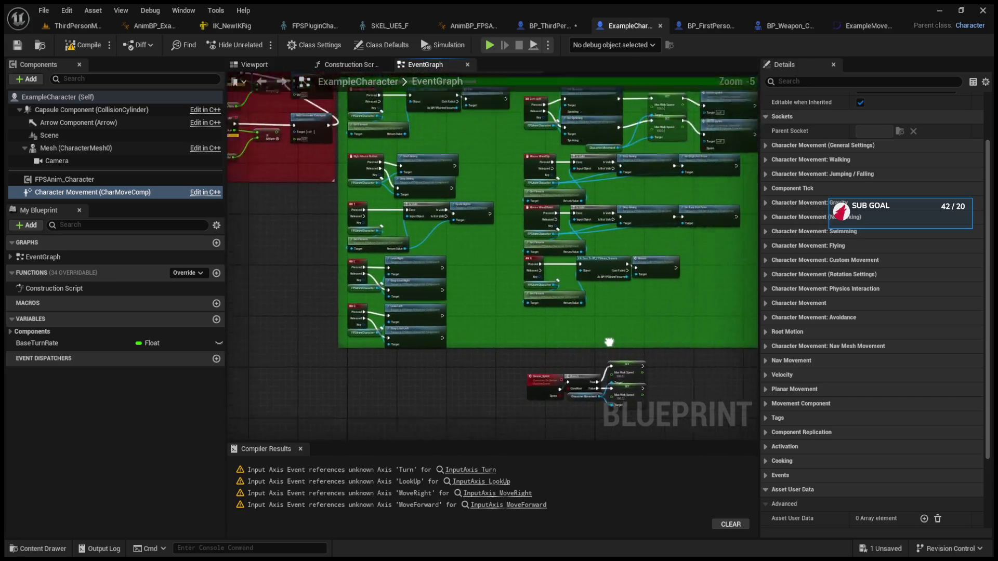
pyautogui.scroll(6, 609, 342)
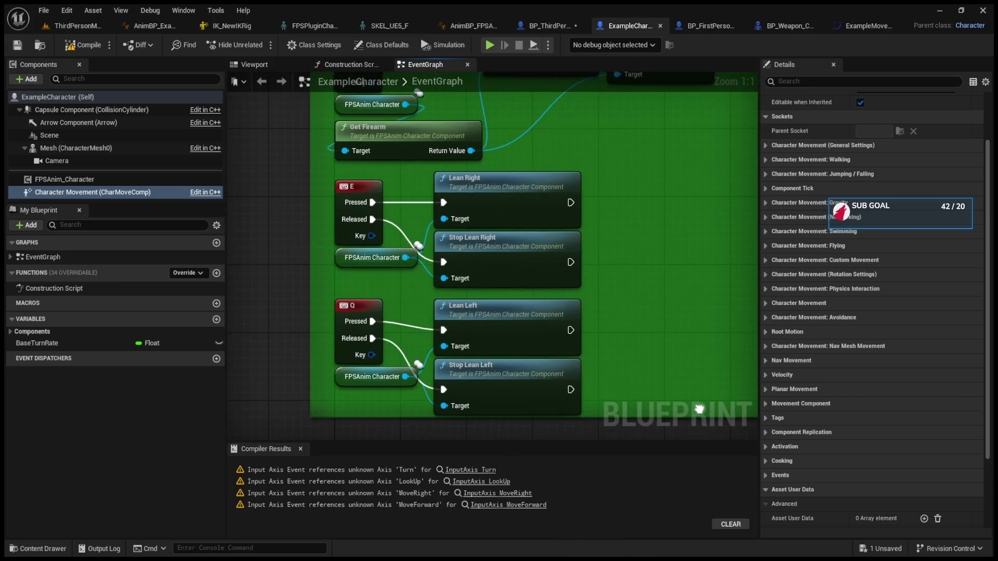
pyautogui.moveTo(700, 410)
pyautogui.mouseDown()
pyautogui.moveTo(586, 419)
pyautogui.moveTo(521, 297)
pyautogui.moveTo(343, 314)
pyautogui.moveTo(544, 437)
pyautogui.moveTo(578, 438)
pyautogui.mouseUp()
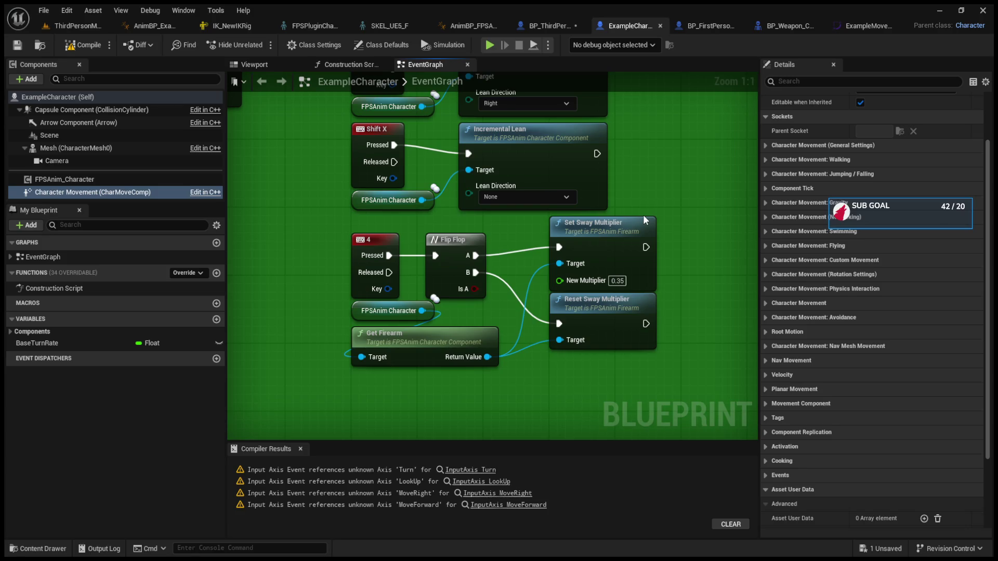
pyautogui.moveTo(644, 214); pyautogui.dragTo(683, 374)
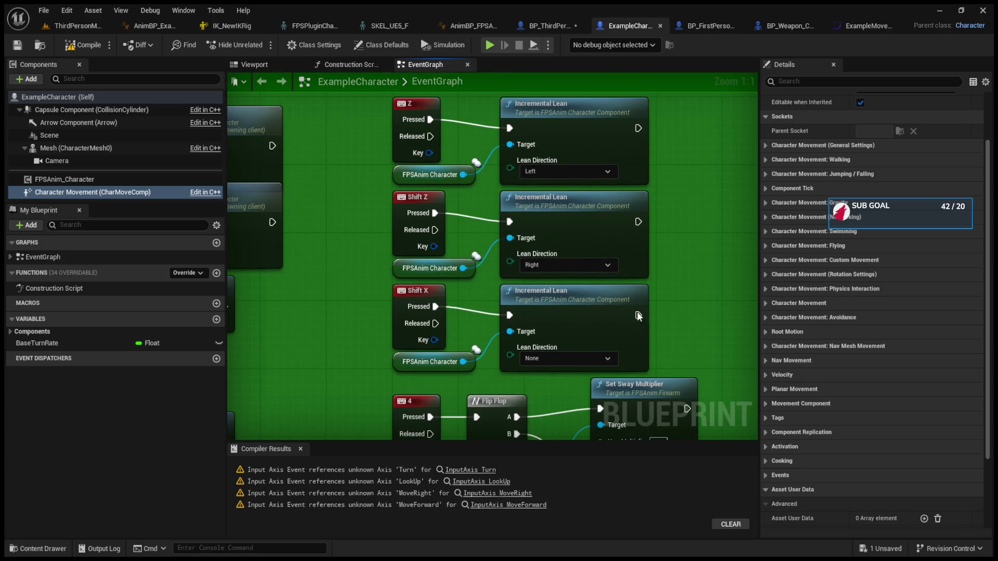
pyautogui.click(560, 20)
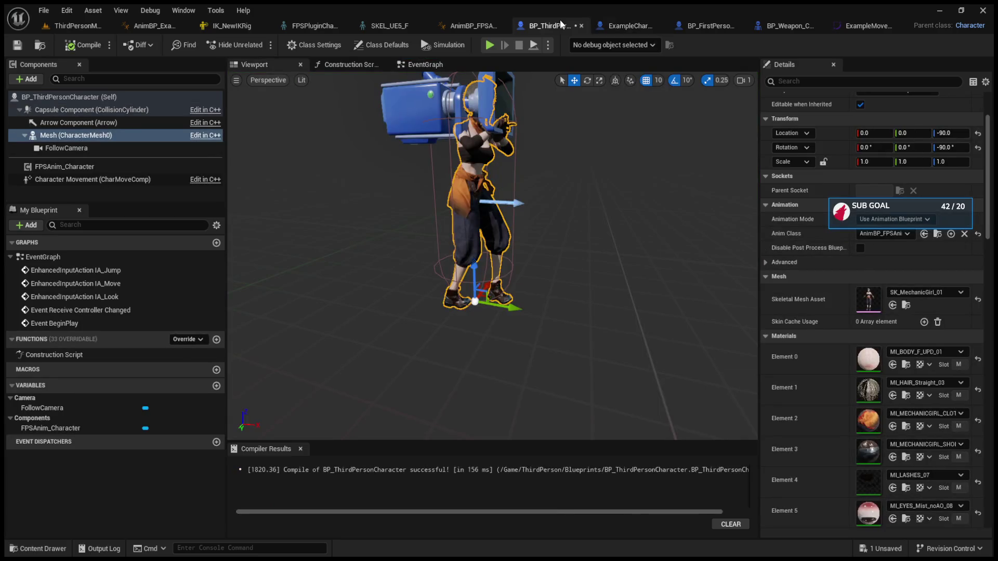
# In the BP_ThirdPersonCharacter event graph, add a Get Base Aim Rotation node from the FPSAnim Character pin.
pyautogui.click(410, 66)
pyautogui.scroll(4, 425, 116)
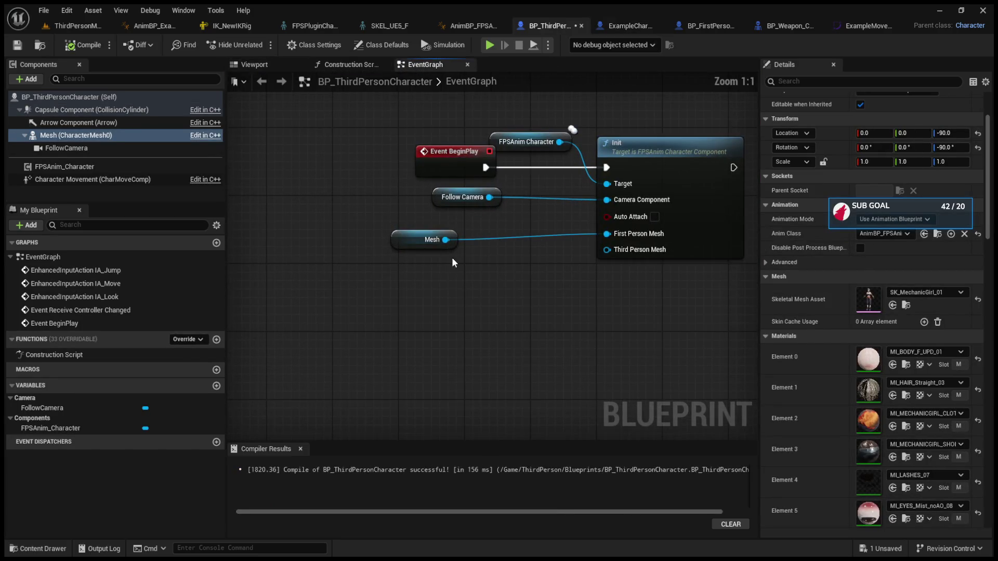
pyautogui.moveTo(486, 199)
pyautogui.mouseDown()
pyautogui.moveTo(423, 240)
pyautogui.moveTo(438, 201)
pyautogui.moveTo(591, 169)
pyautogui.mouseUp()
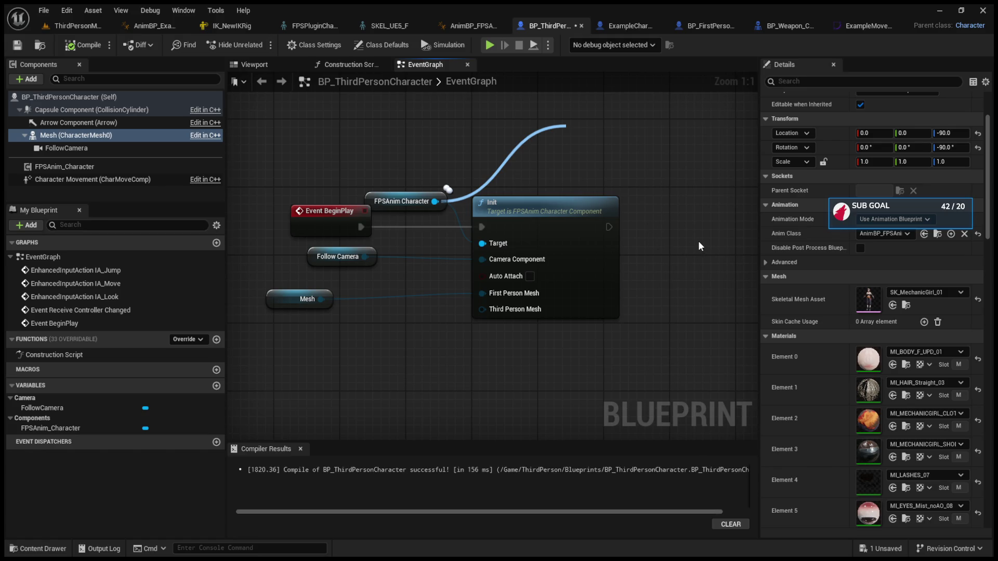
pyautogui.hotkey('ctrl', 'v')
# Pull another connection from FPSAnim Character beside Init, then view the ExampleMovementSway curve.
pyautogui.moveTo(697, 241); pyautogui.dragTo(575, 287)
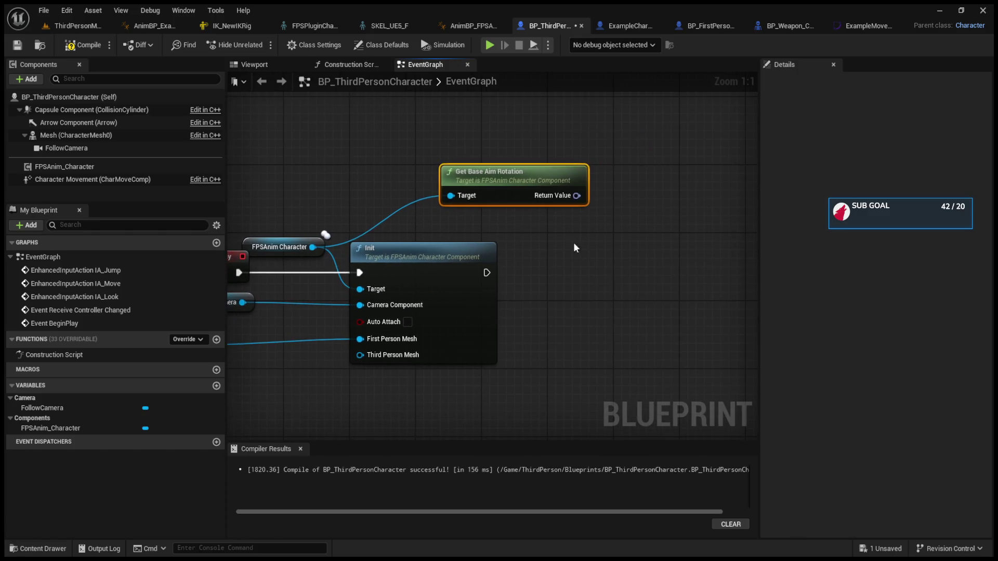
pyautogui.moveTo(313, 247)
pyautogui.mouseDown()
pyautogui.moveTo(587, 251)
pyautogui.moveTo(612, 291)
pyautogui.mouseUp()
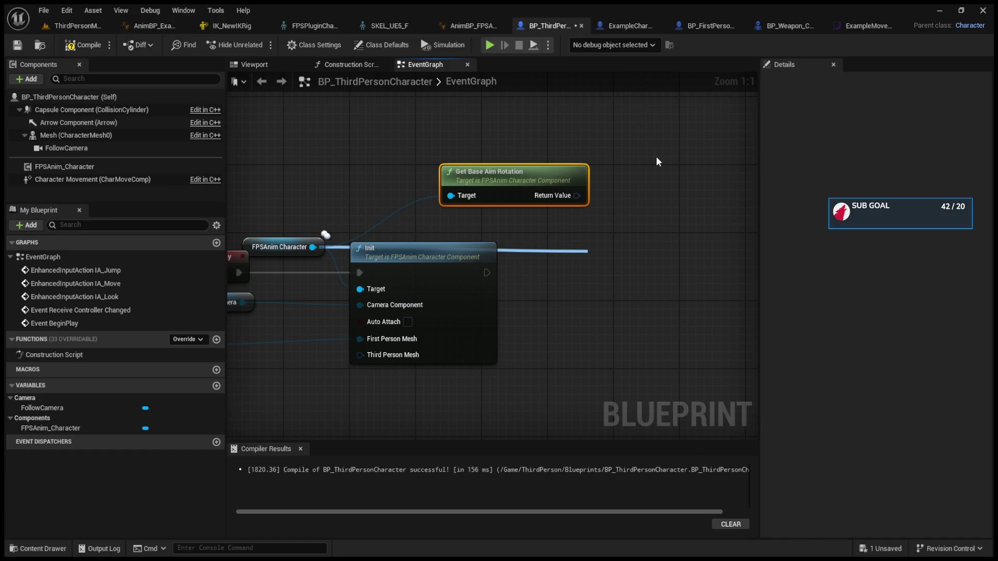
pyautogui.click(855, 23)
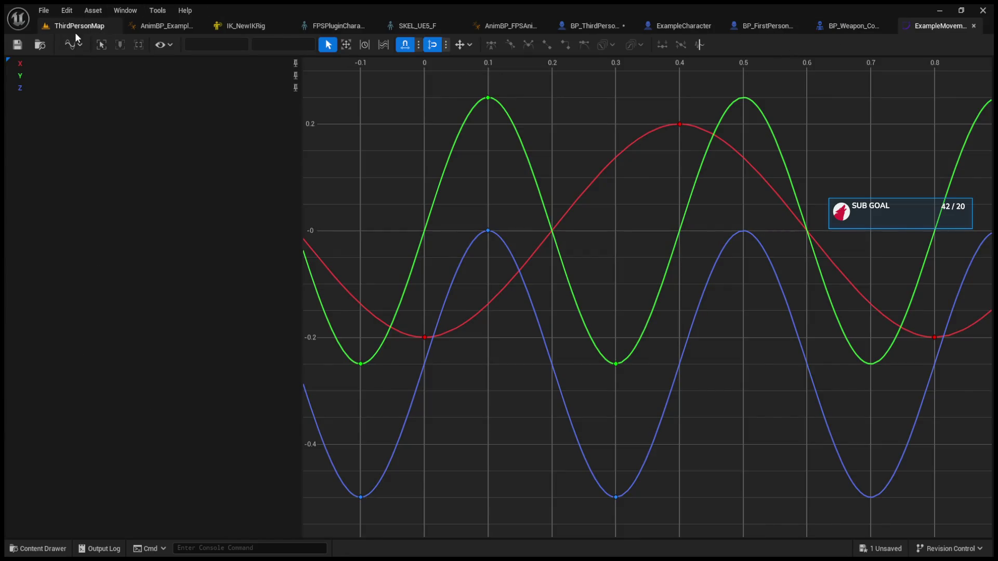
# On ThirdPersonMap, browse the Blueprints and Curves folders, then return to the BP_ThirdPersonCharacter graph.
pyautogui.click(75, 29)
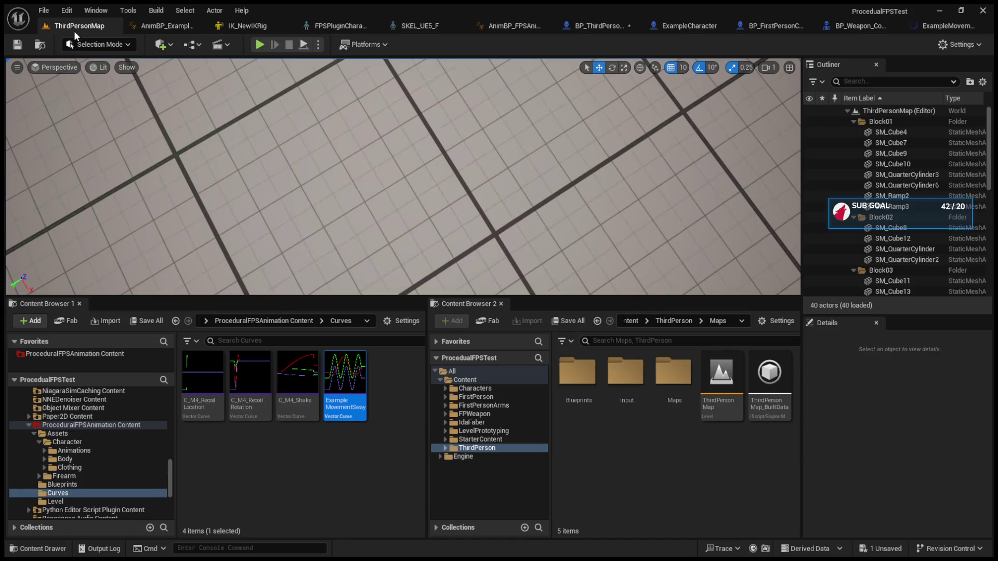
pyautogui.click(88, 485)
pyautogui.click(87, 492)
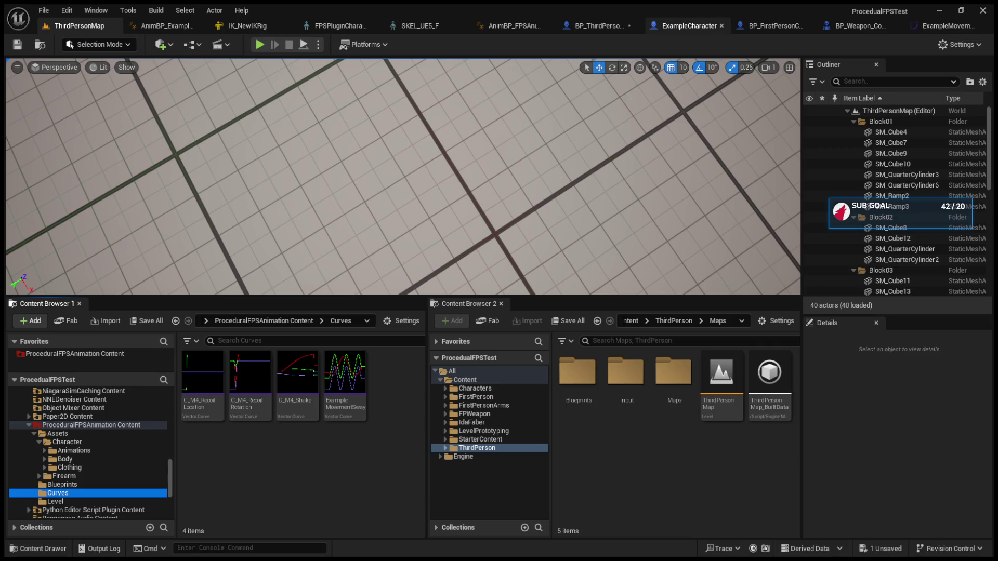
pyautogui.click(582, 24)
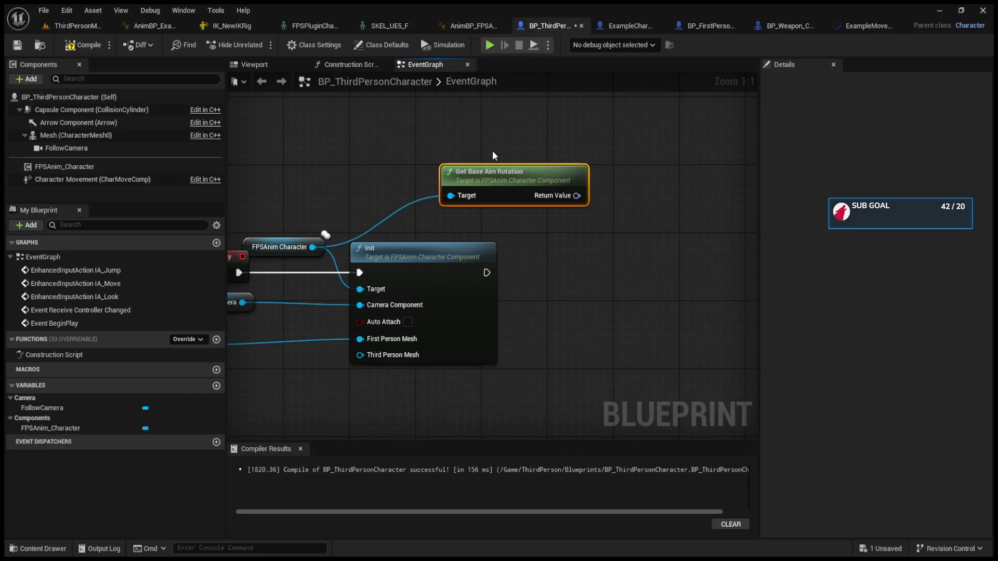
# Delete the Get Base Aim Rotation node and open the FPSAnim_Character component's Default settings.
pyautogui.press('Delete')
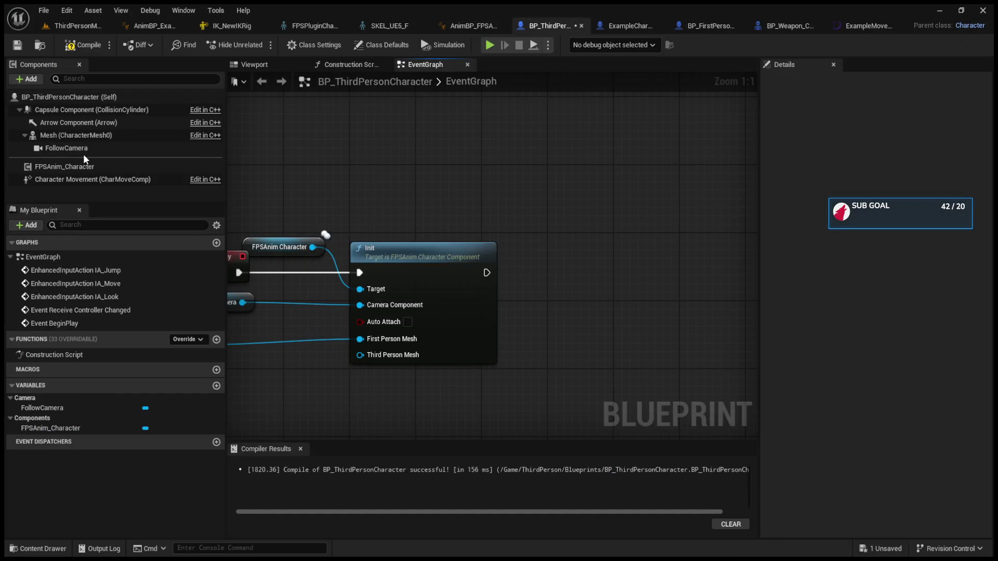
pyautogui.click(91, 180)
pyautogui.click(93, 172)
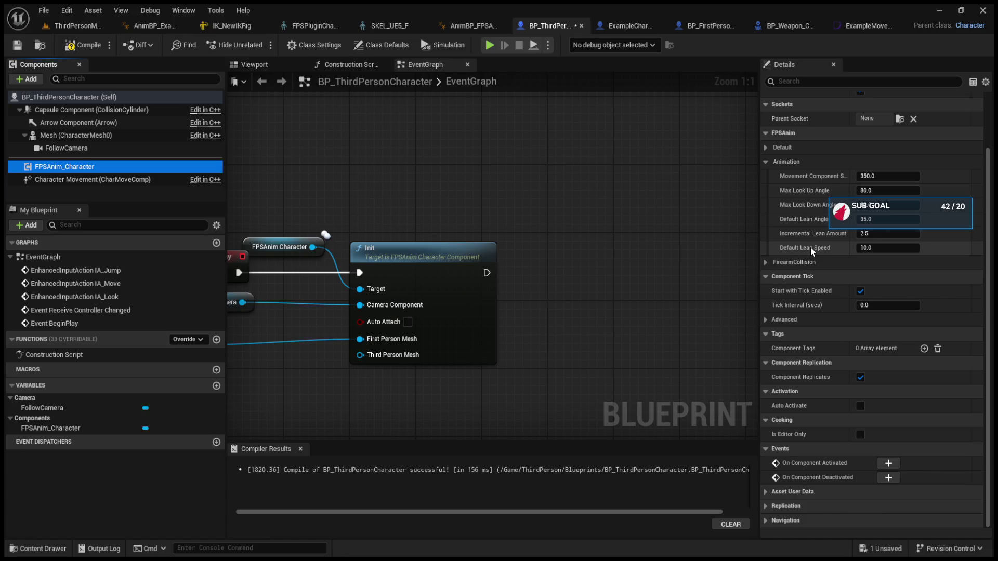
pyautogui.click(769, 161)
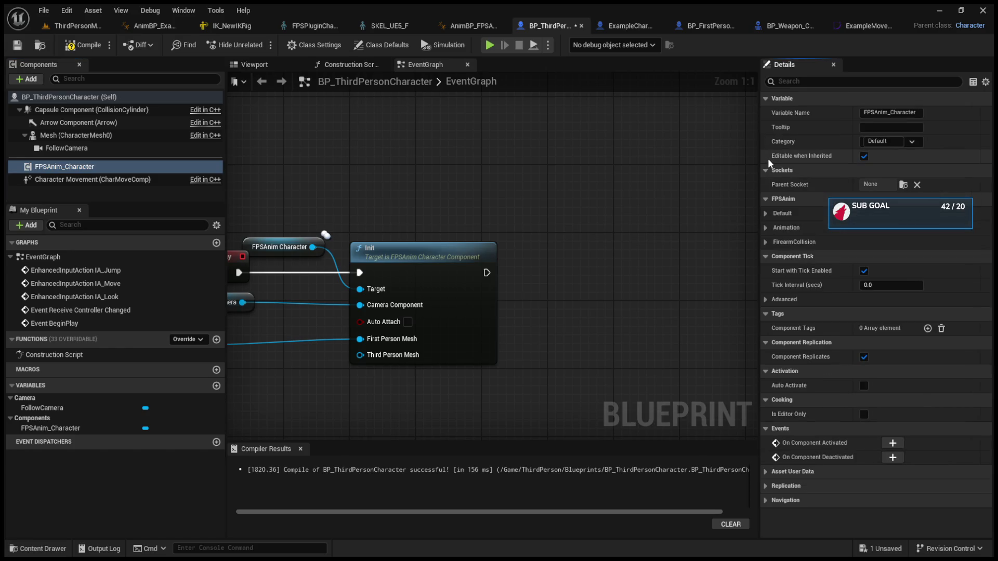
pyautogui.click(767, 213)
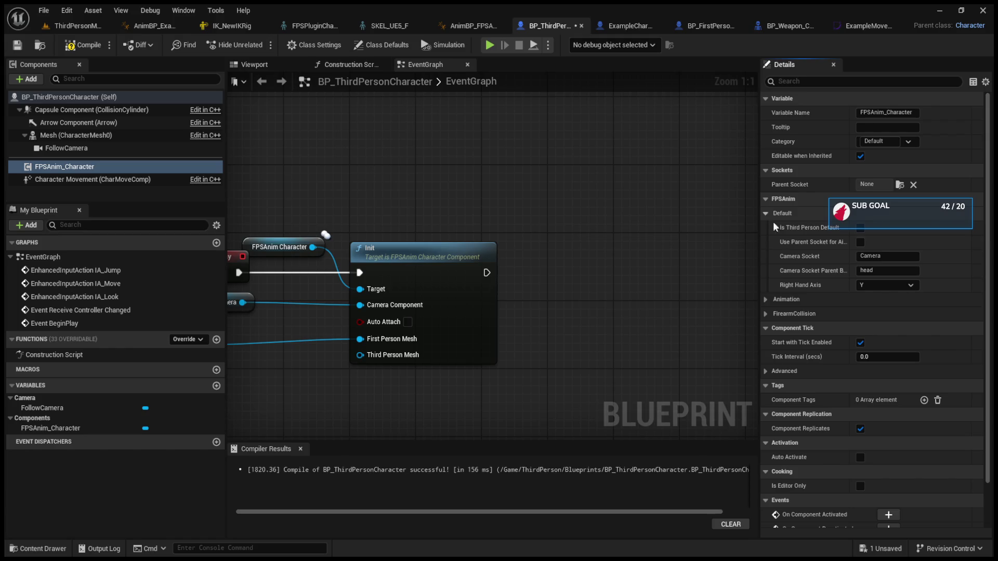
# Review the FirearmCollision and Animation settings, keeping Max Look Up Angle at 80.0, then return to ThirdPersonMap.
pyautogui.moveTo(759, 248); pyautogui.dragTo(694, 249)
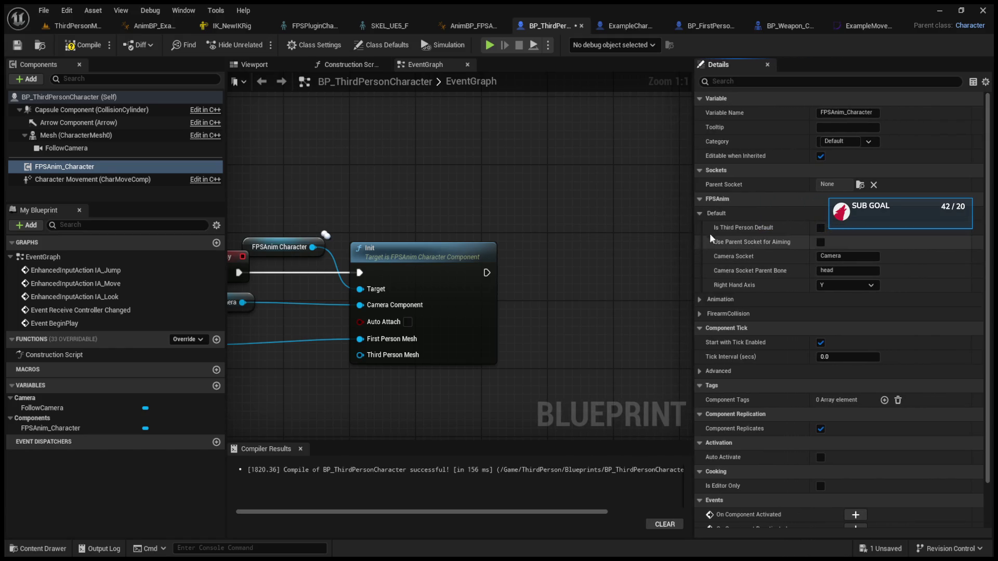
pyautogui.click(699, 315)
pyautogui.click(700, 315)
pyautogui.click(700, 300)
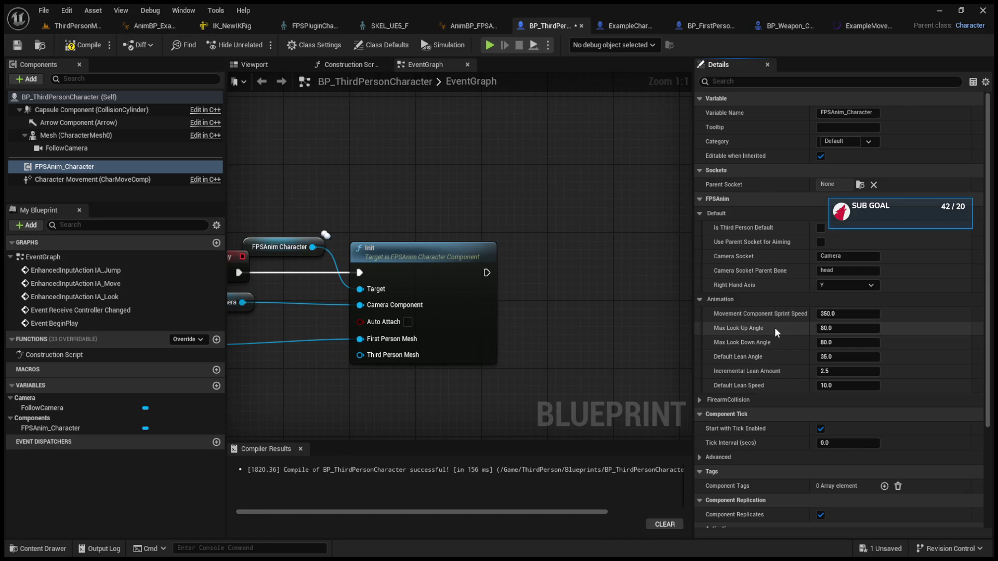
pyautogui.click(838, 329)
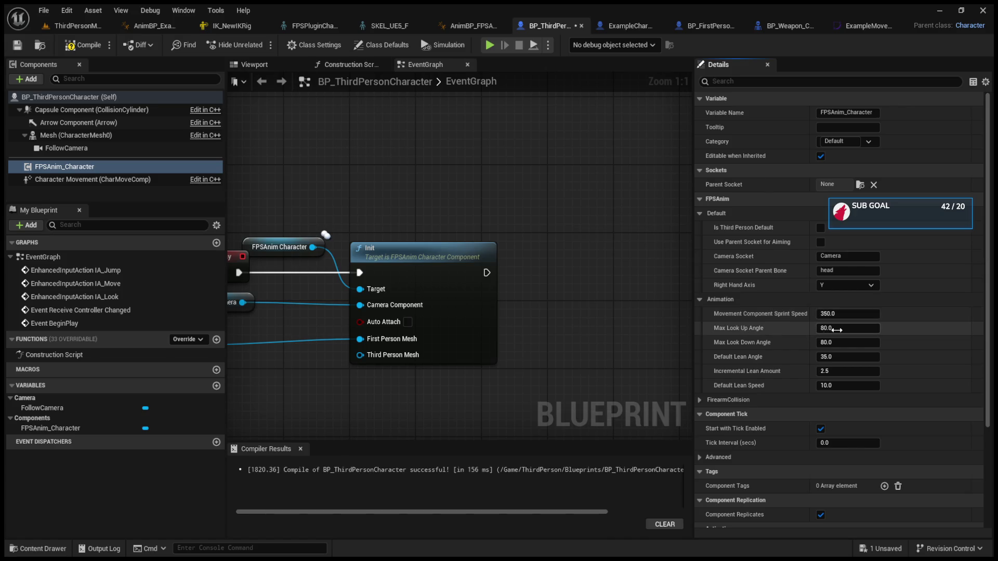
pyautogui.click(768, 347)
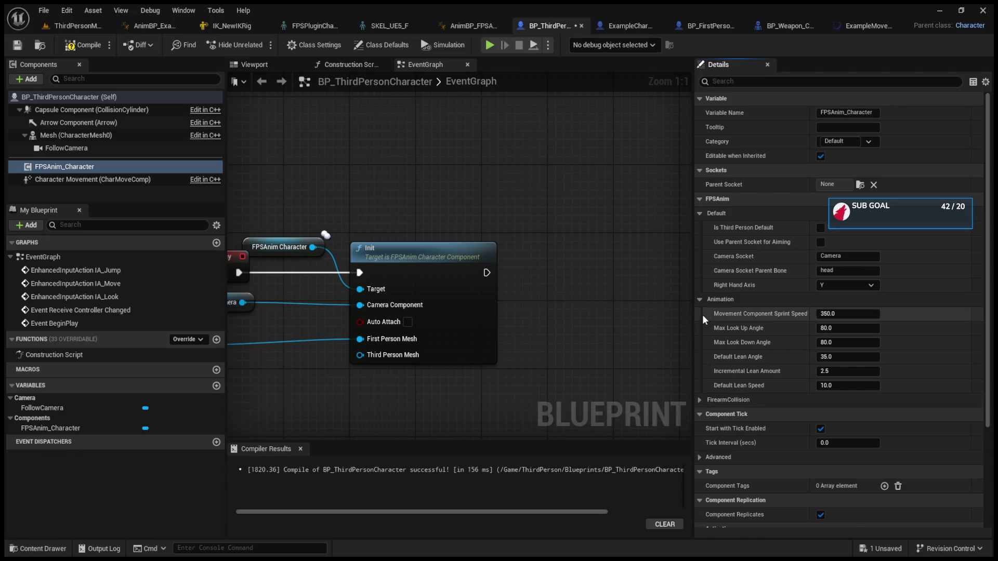
pyautogui.click(700, 300)
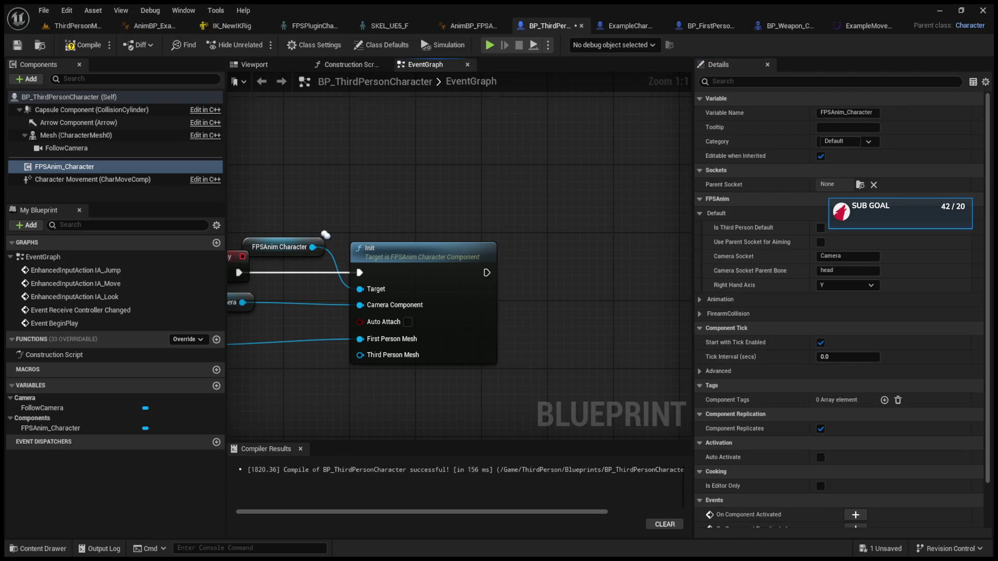
pyautogui.press('Home')
pyautogui.click(96, 25)
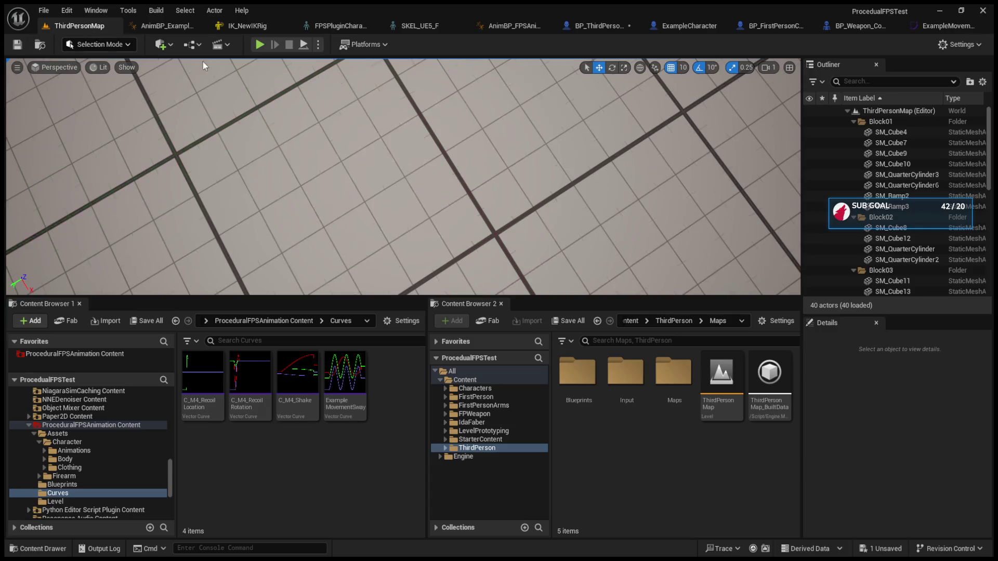
# Play-test to see the first-person hands, stop, check BP_ThirdPersonCharacter, and start playing ThirdPersonMap again.
pyautogui.click(259, 46)
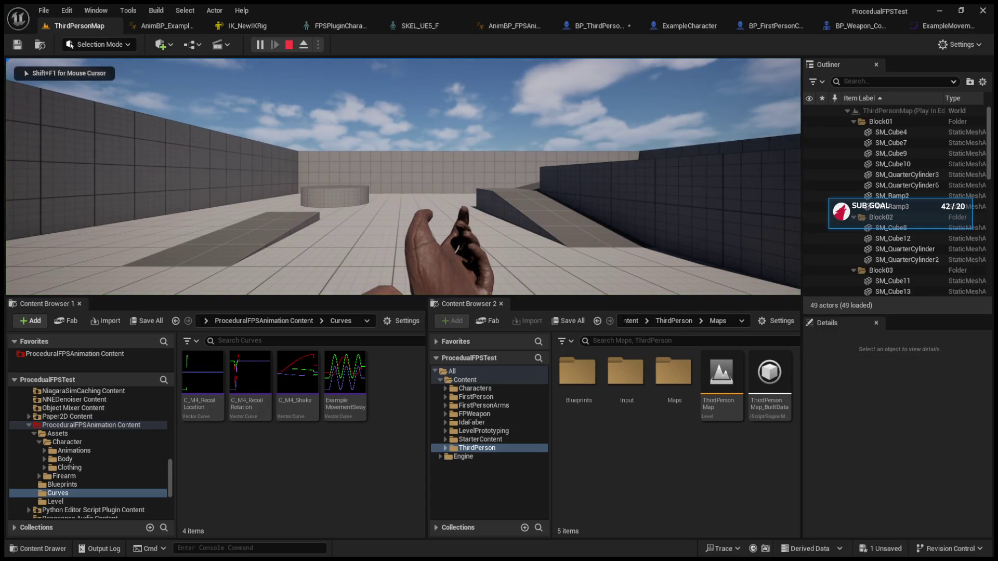
pyautogui.moveTo(403, 177)
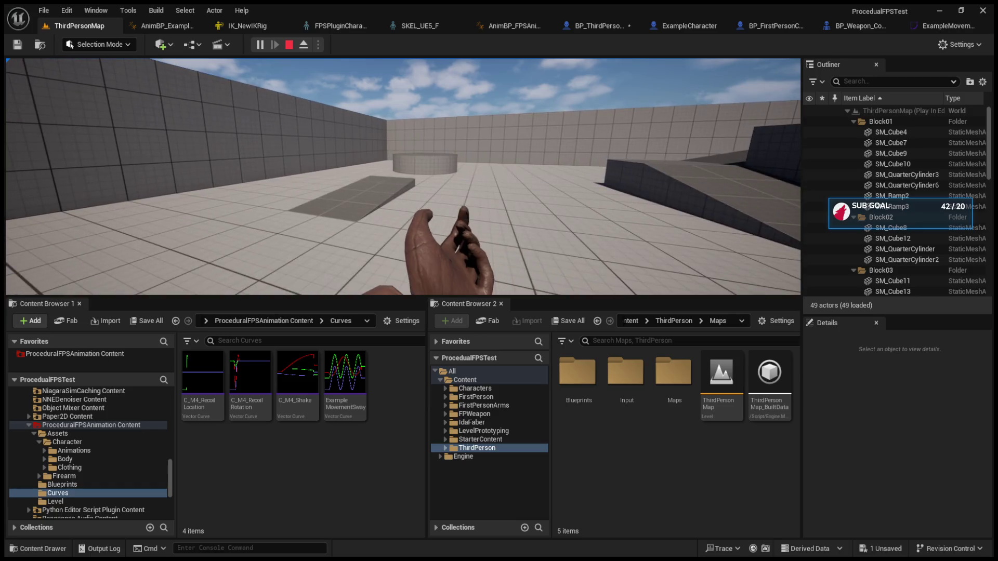
pyautogui.press('Escape')
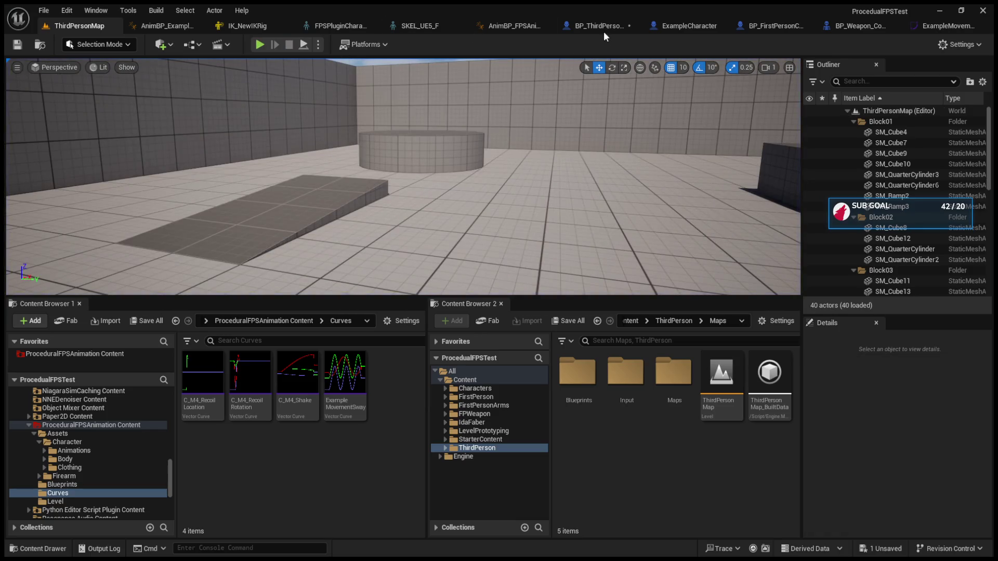
pyautogui.click(604, 27)
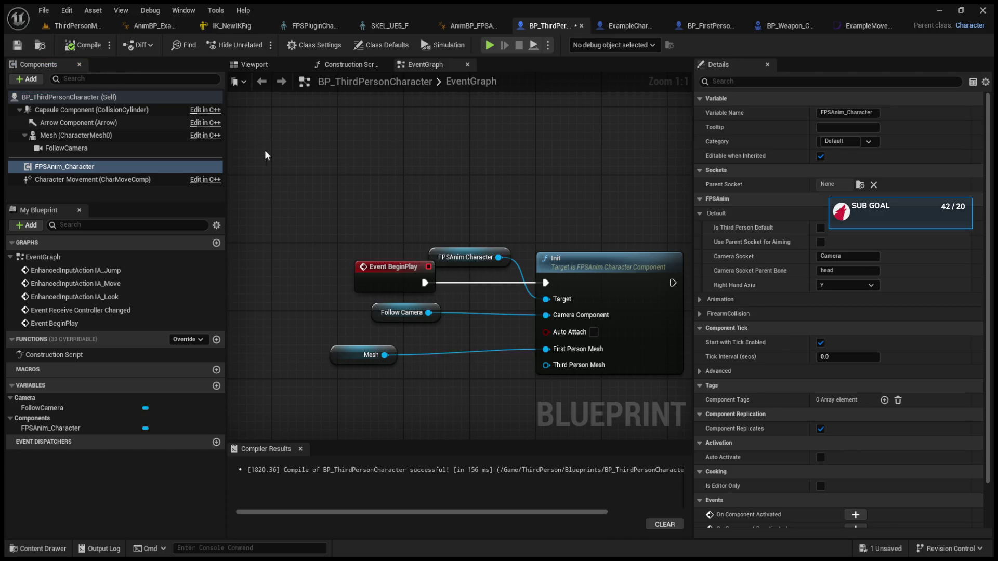
pyautogui.click(94, 23)
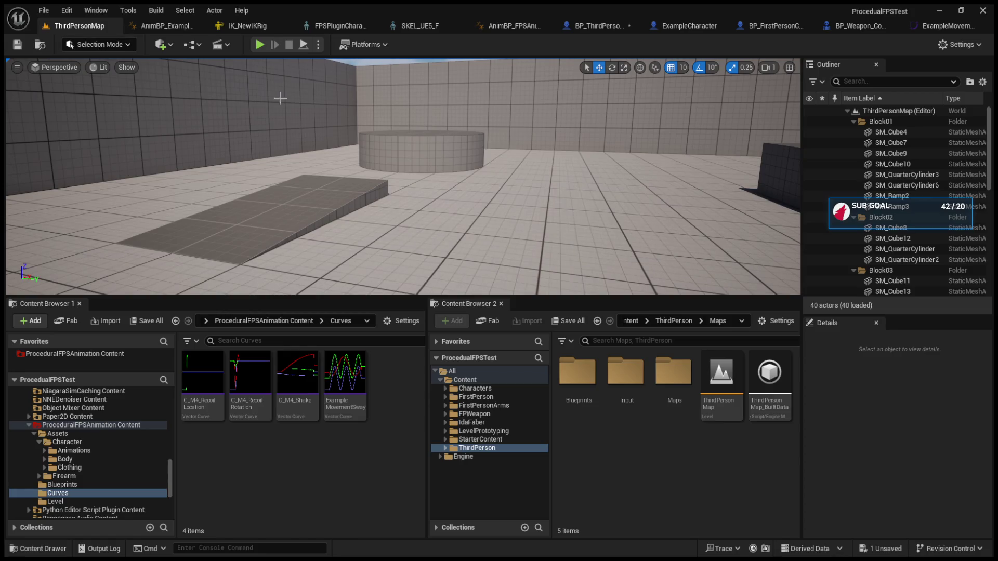
pyautogui.click(262, 47)
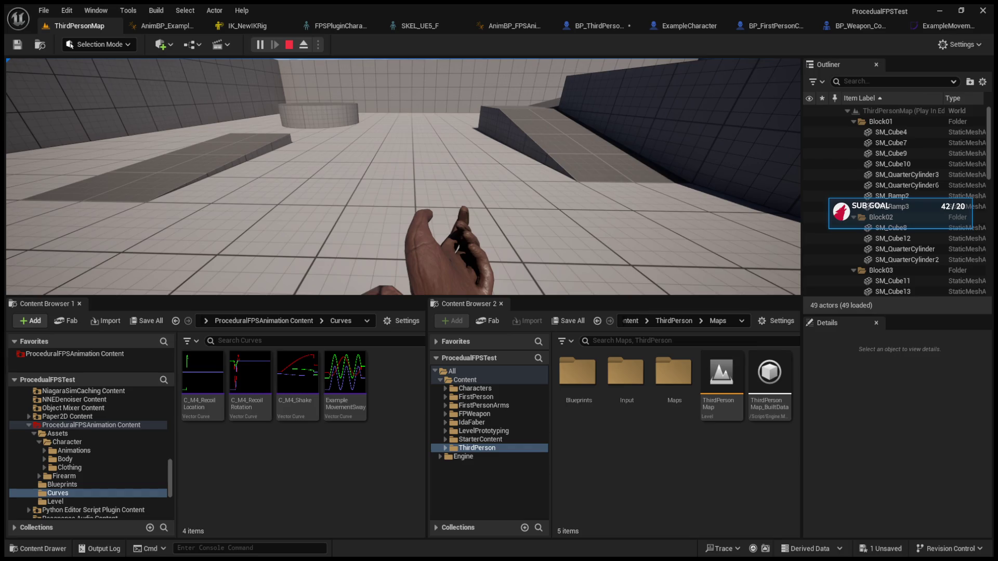
# Walk the character to the wall, eject with F8 to view its bending pose, then replay and end play.
pyautogui.press('w')
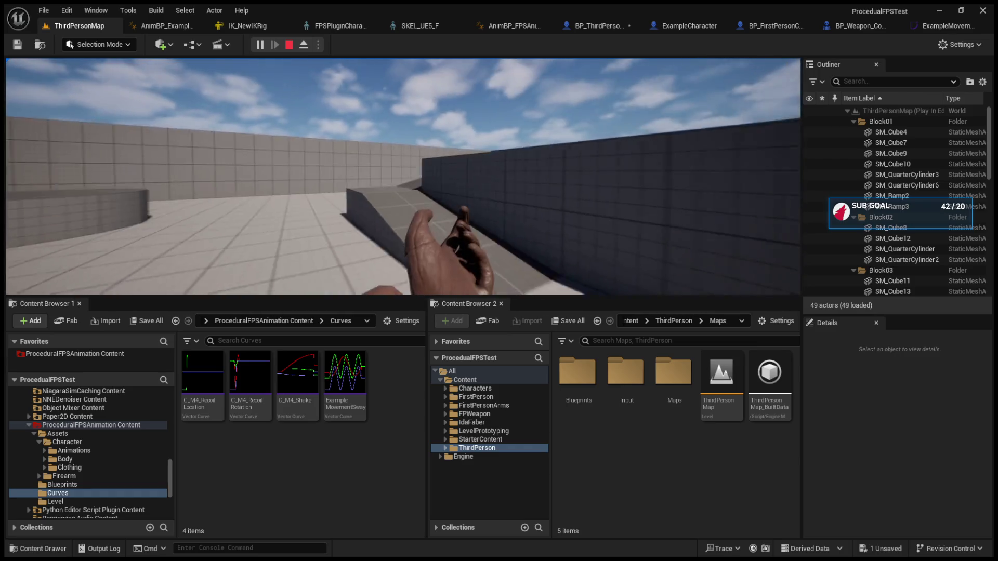
pyautogui.press('w')
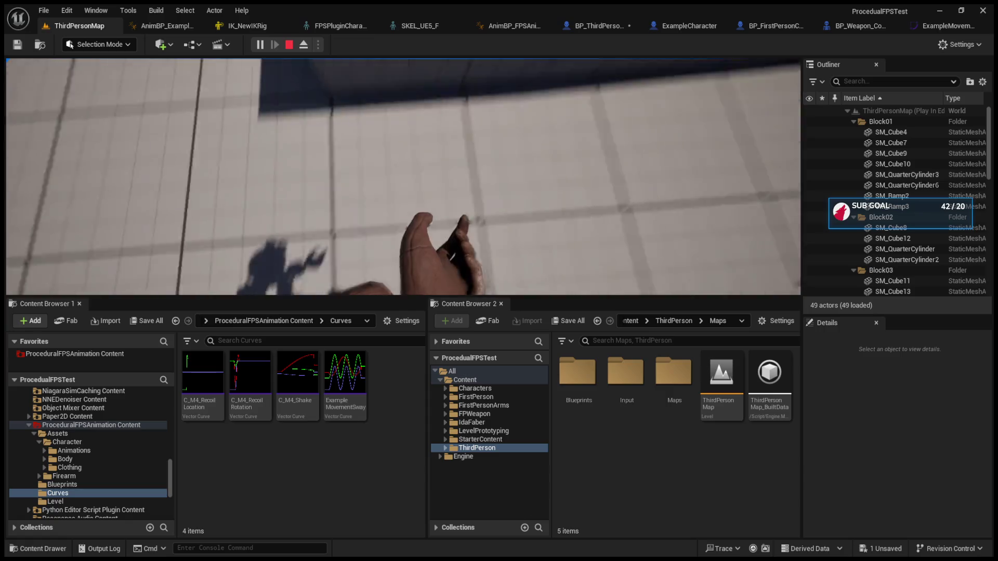
pyautogui.press('F8')
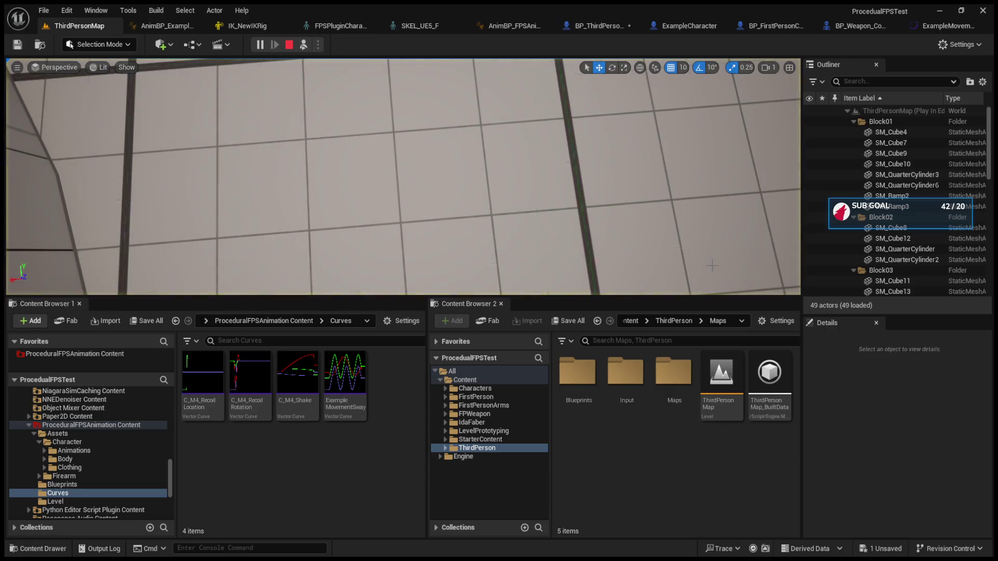
pyautogui.moveTo(712, 266); pyautogui.dragTo(624, 239)
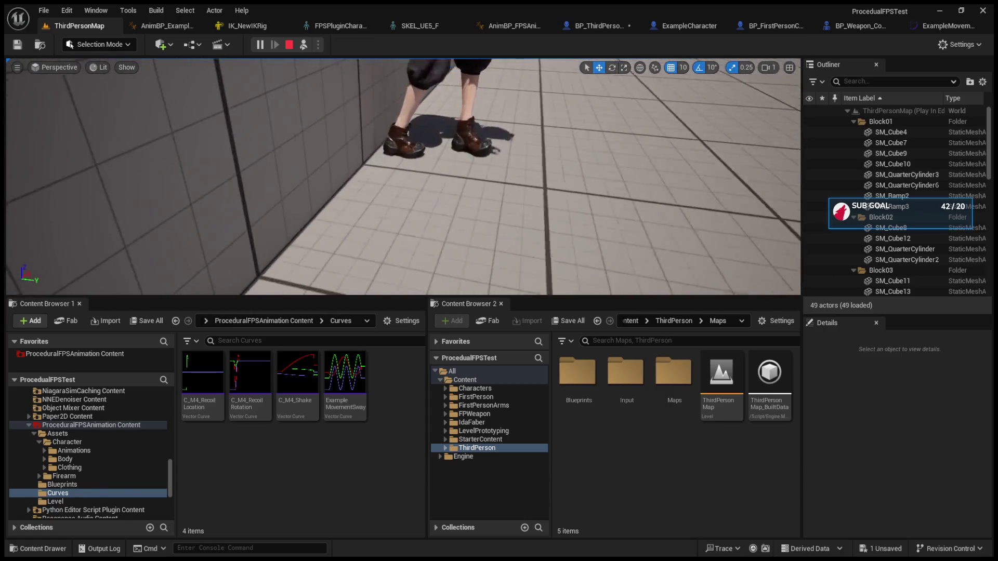
pyautogui.press('s')
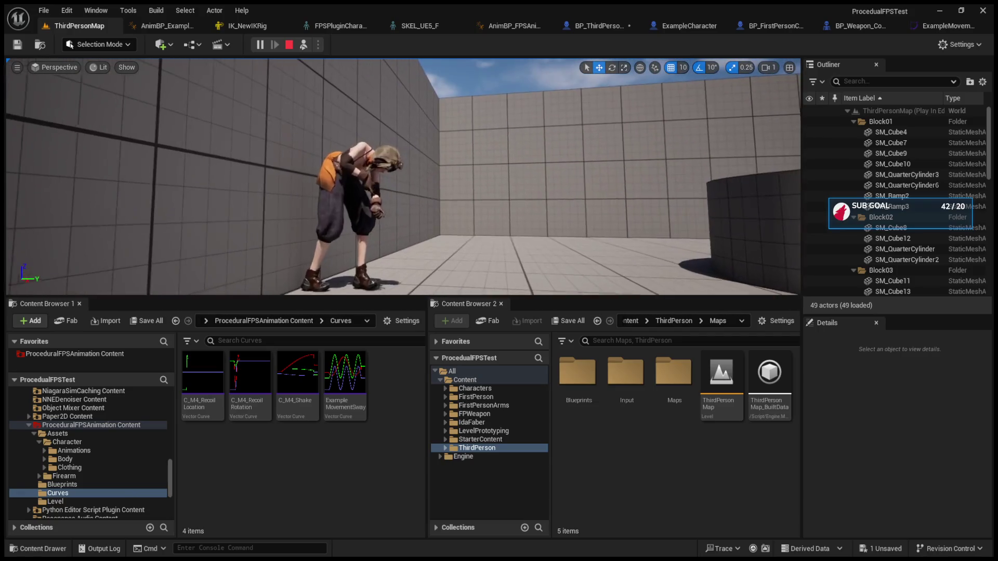
pyautogui.click(289, 44)
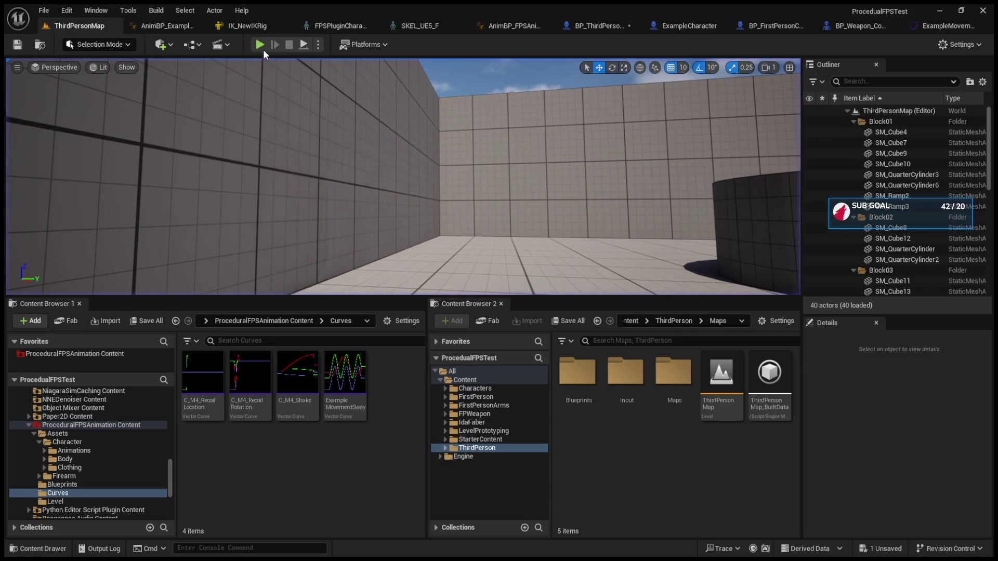
pyautogui.click(260, 45)
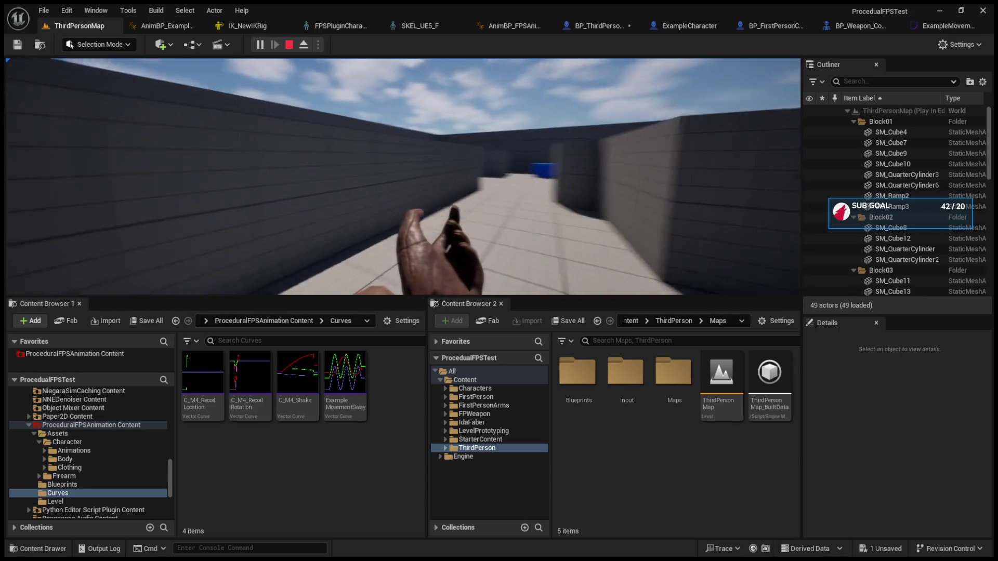
pyautogui.press('Escape')
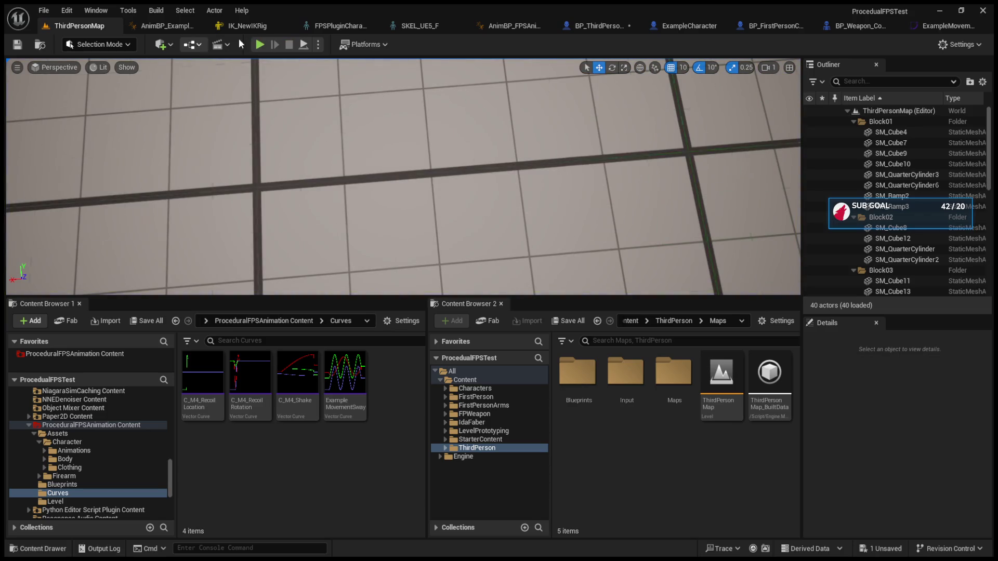
# Set Motion Lag Reset Interpolation Speed to 0.0 in AnimBP_FPSAnimCharacter and play-test ThirdPersonMap.
pyautogui.click(593, 26)
pyautogui.click(507, 23)
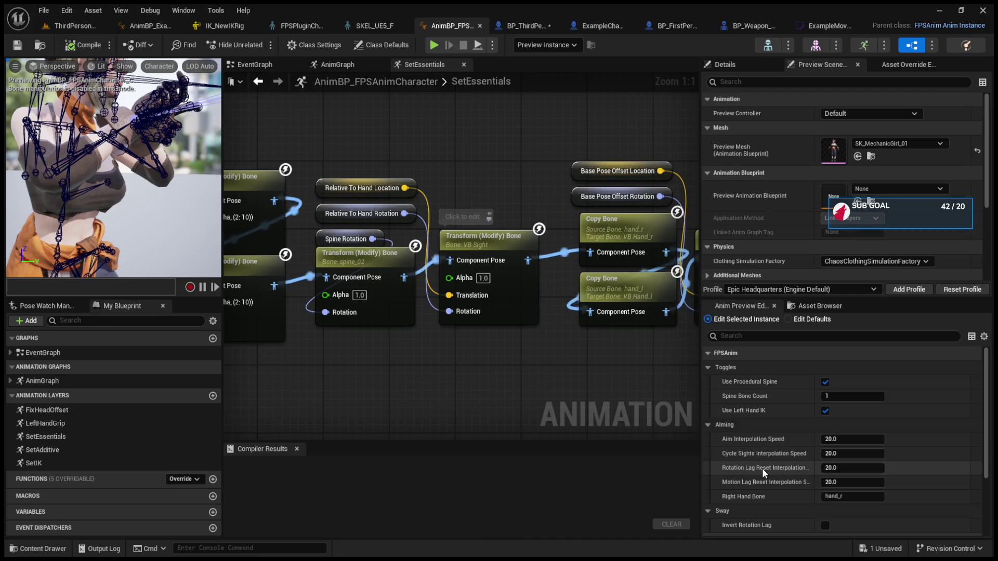
pyautogui.click(830, 482)
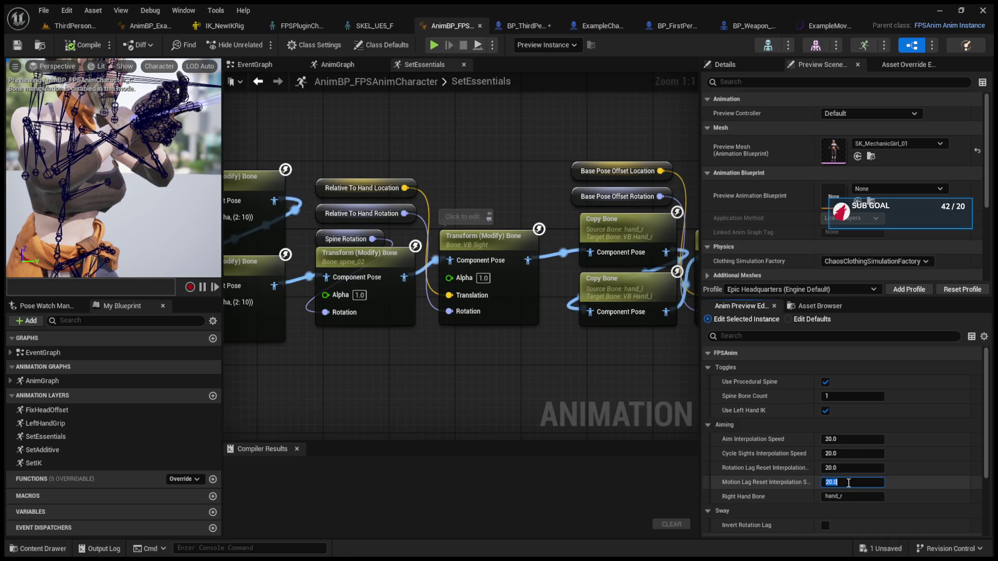
pyautogui.write('0')
pyautogui.press('Return')
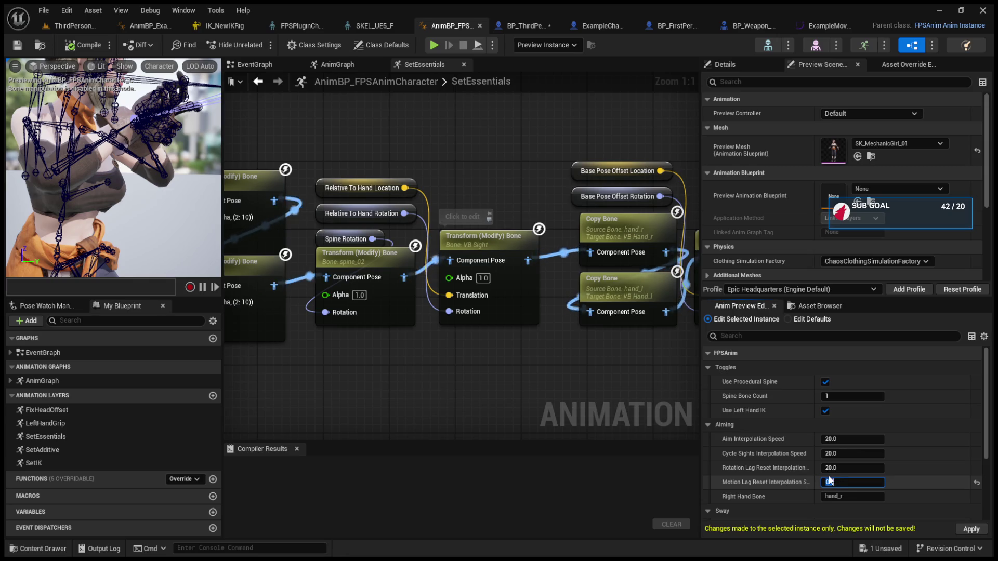
pyautogui.click(70, 25)
pyautogui.click(266, 43)
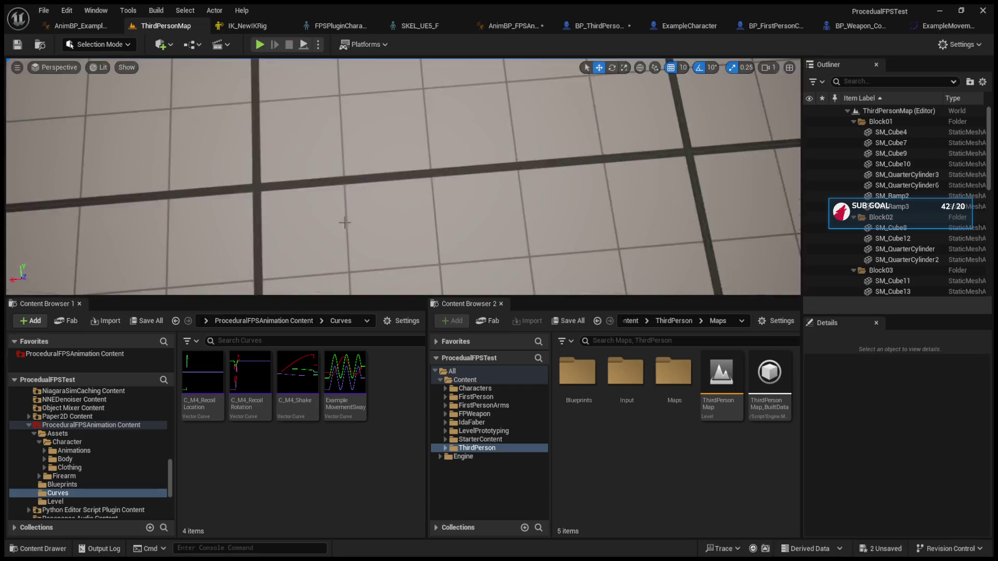
# Stop the play-test and close the AnimBP_ExampleFPSAnimCharacter editor.
pyautogui.hotkey('shift', 'F1')
pyautogui.click(241, 22)
pyautogui.click(156, 26)
pyautogui.click(78, 26)
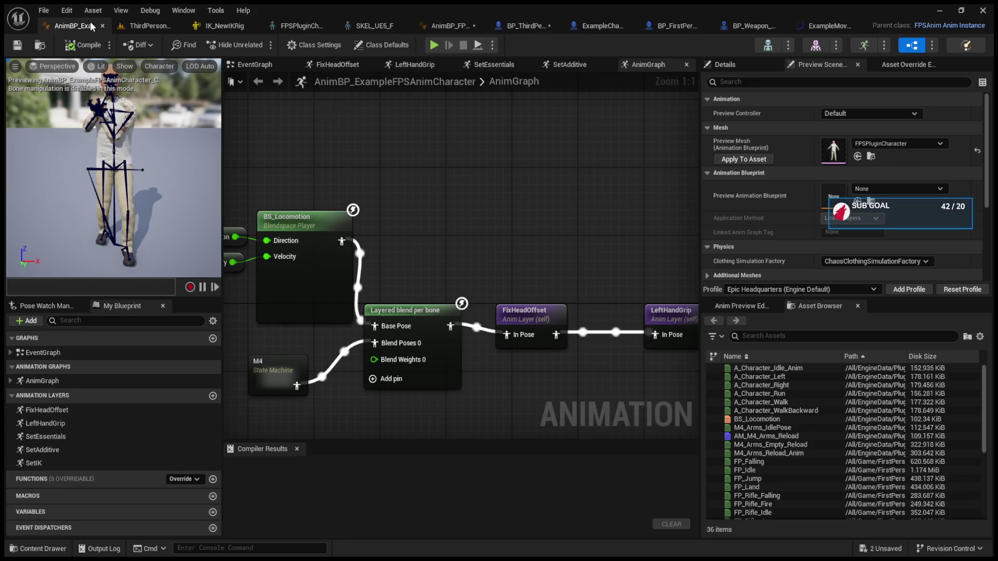
pyautogui.click(102, 26)
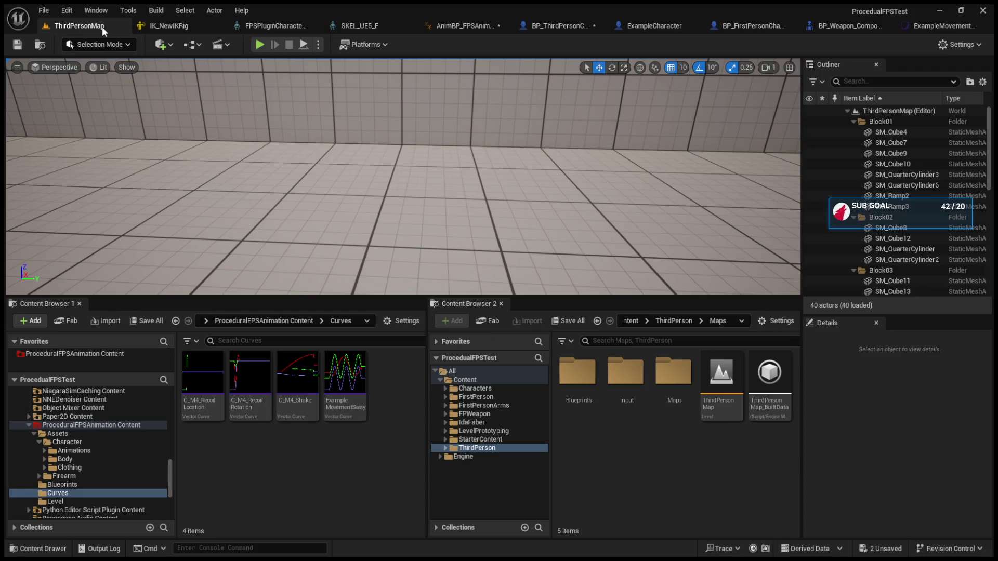
# Restore Motion Lag Reset Interpolation Speed to 20.0 in the AnimBP_FPSAnimCharacter SetEssentials graph.
pyautogui.click(441, 25)
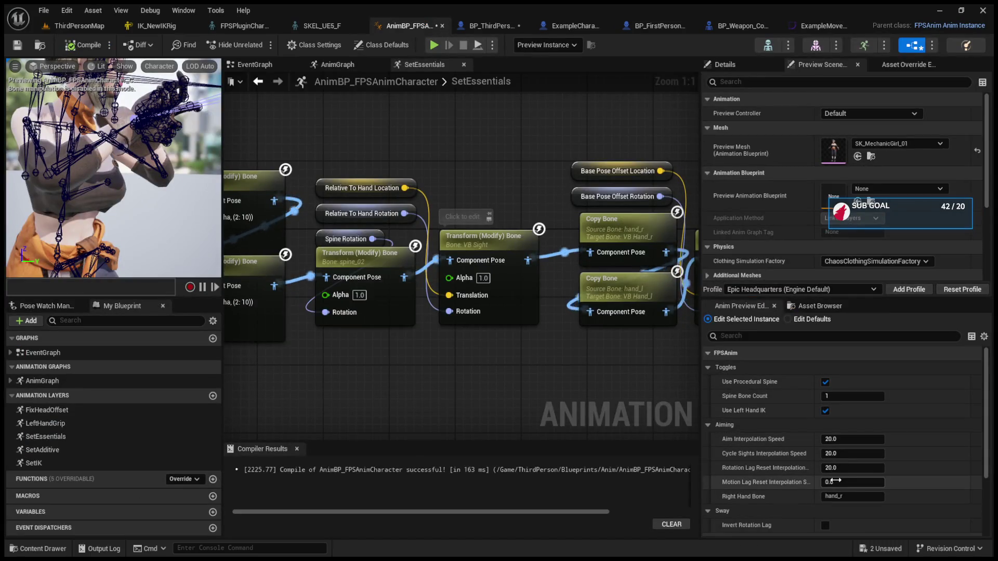
pyautogui.click(860, 488)
pyautogui.write('20')
pyautogui.press('Return')
pyautogui.click(971, 529)
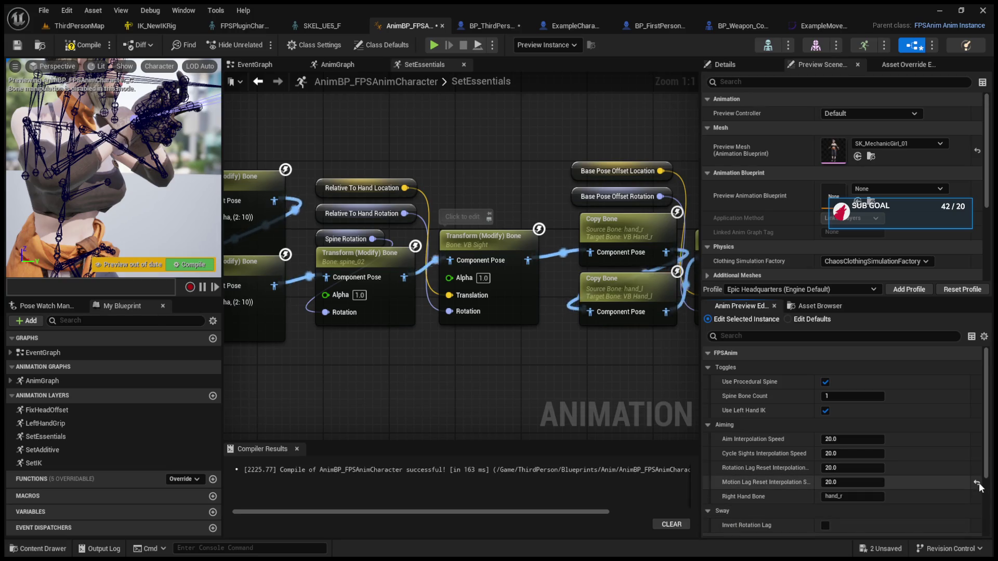
pyautogui.scroll(-1, 874, 502)
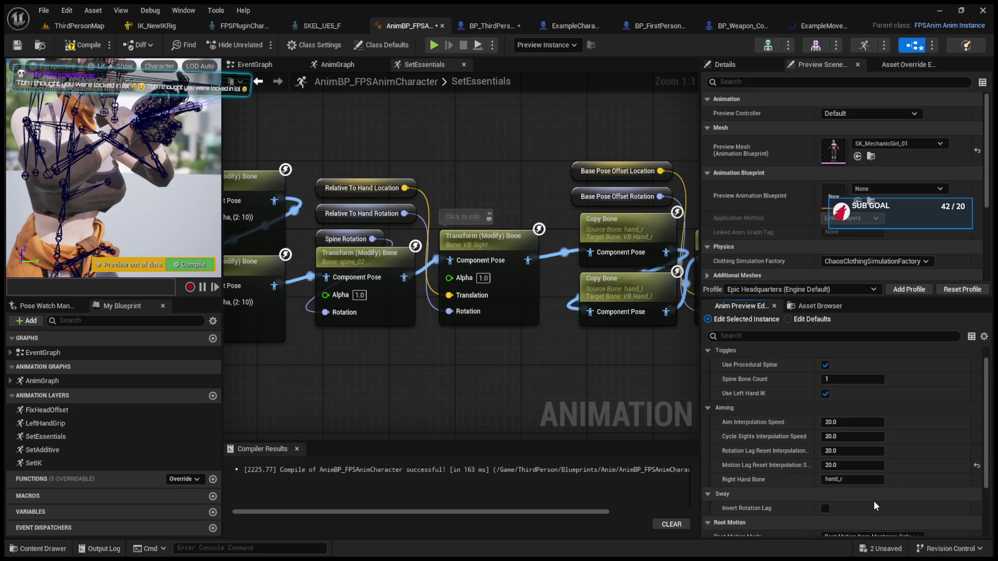
pyautogui.scroll(-5, 874, 501)
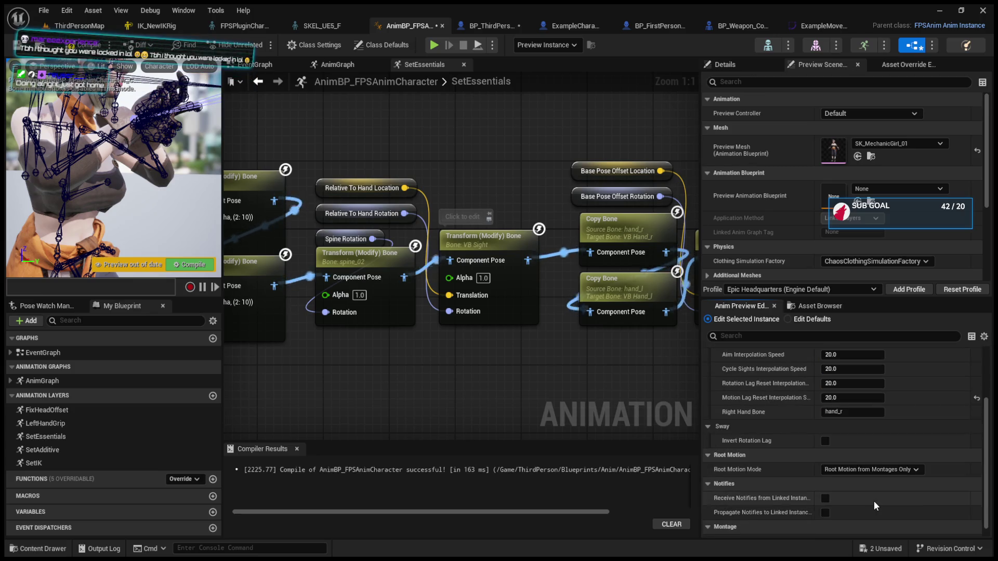
pyautogui.scroll(-1, 875, 501)
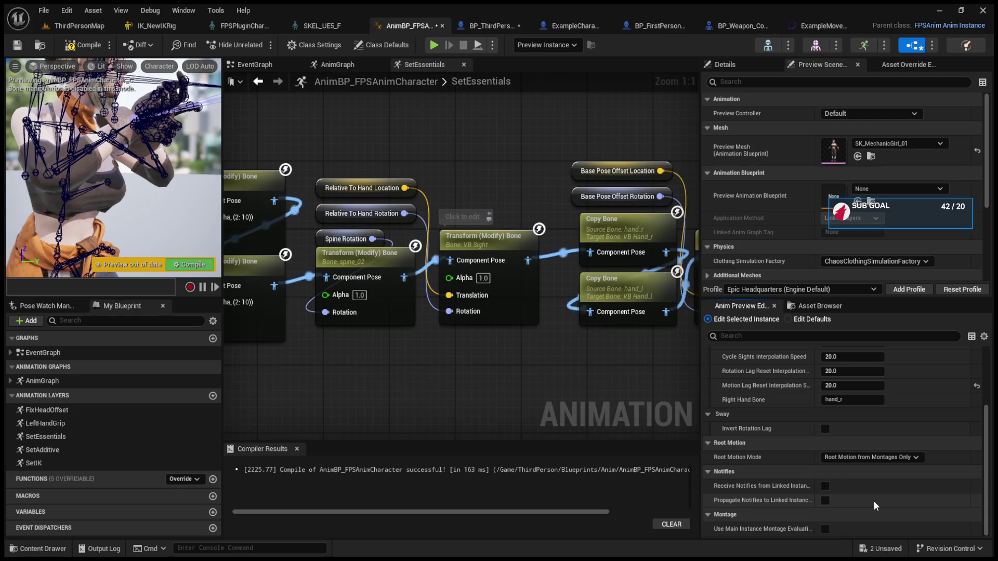
pyautogui.scroll(5, 874, 501)
pyautogui.moveTo(383, 344); pyautogui.dragTo(643, 336)
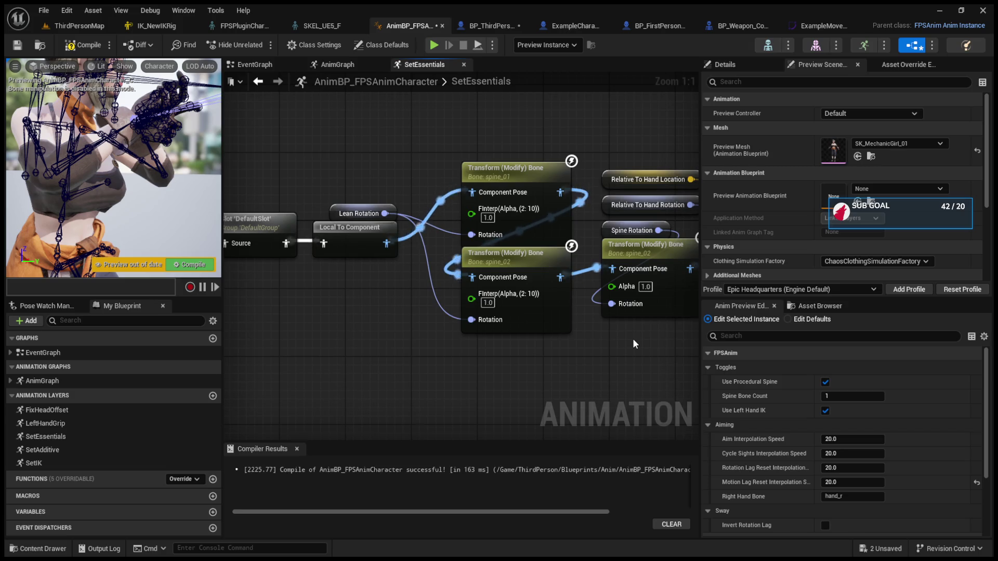
# Inspect the Lean Rotation node and expand AnimGraph to list its layers.
pyautogui.click(335, 213)
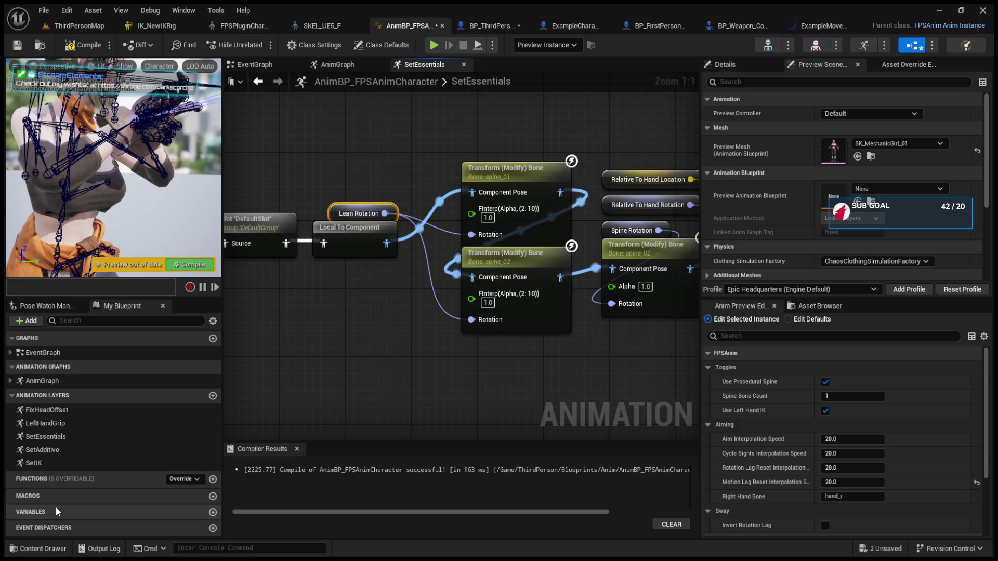
pyautogui.click(95, 516)
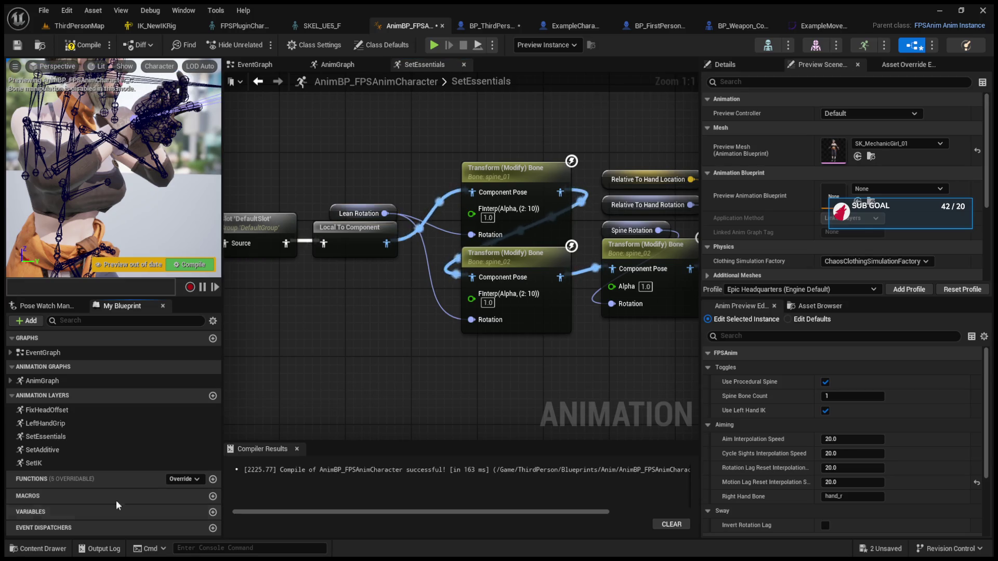
pyautogui.click(108, 379)
pyautogui.click(11, 382)
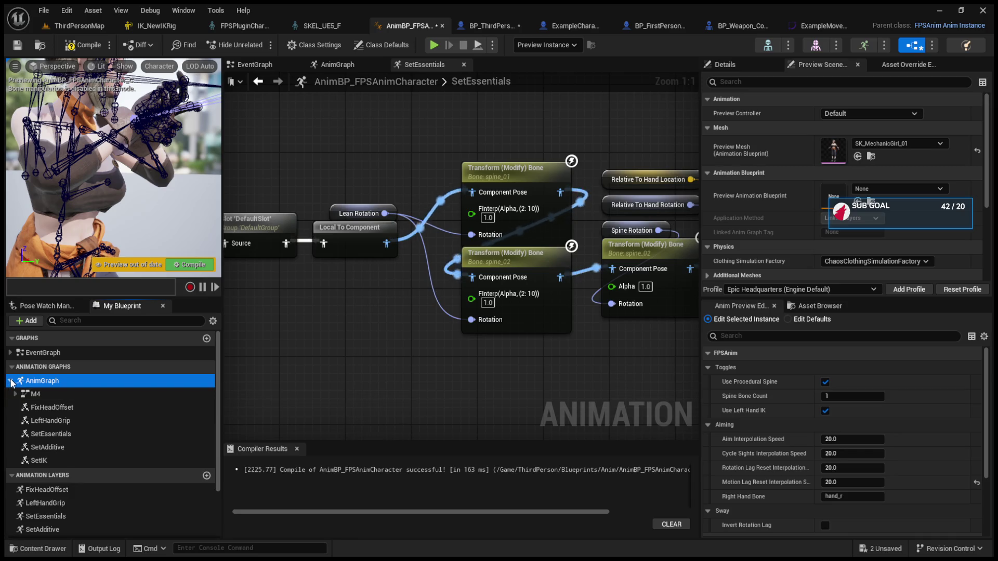
pyautogui.scroll(-2, 738, 245)
# Open the animation blueprint's Edit Defaults values, then return to the ThirdPersonMap level.
pyautogui.click(812, 305)
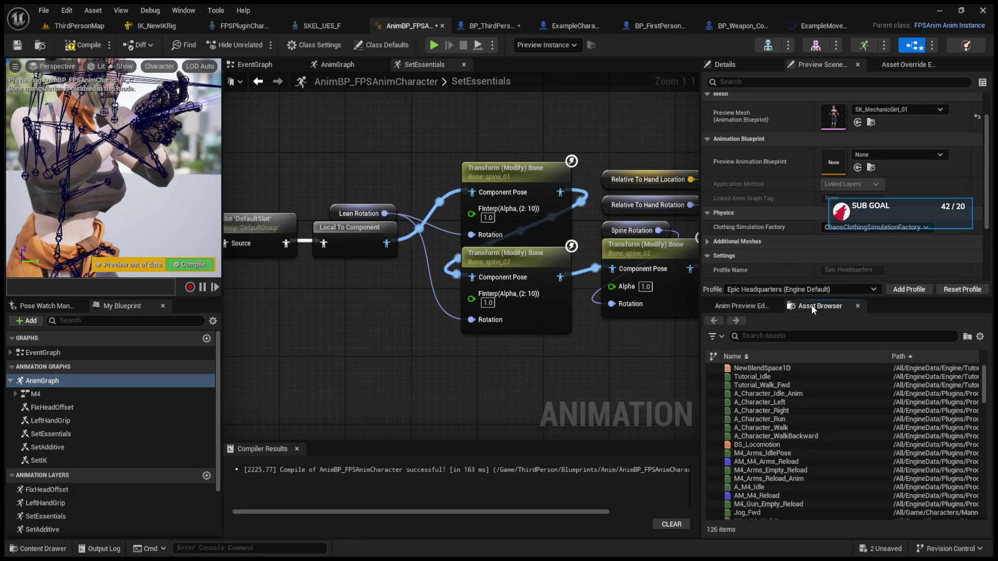
pyautogui.click(747, 306)
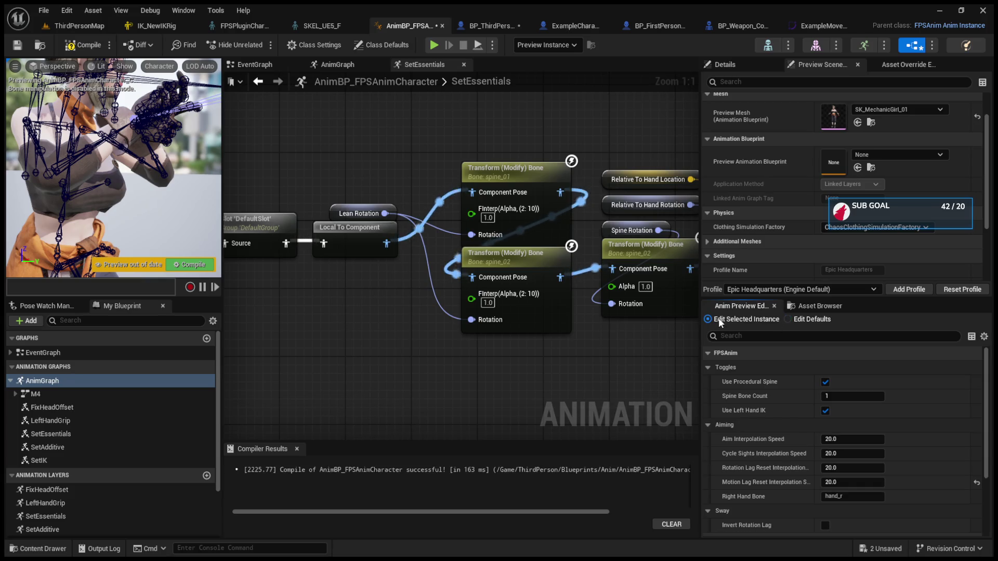
pyautogui.click(786, 321)
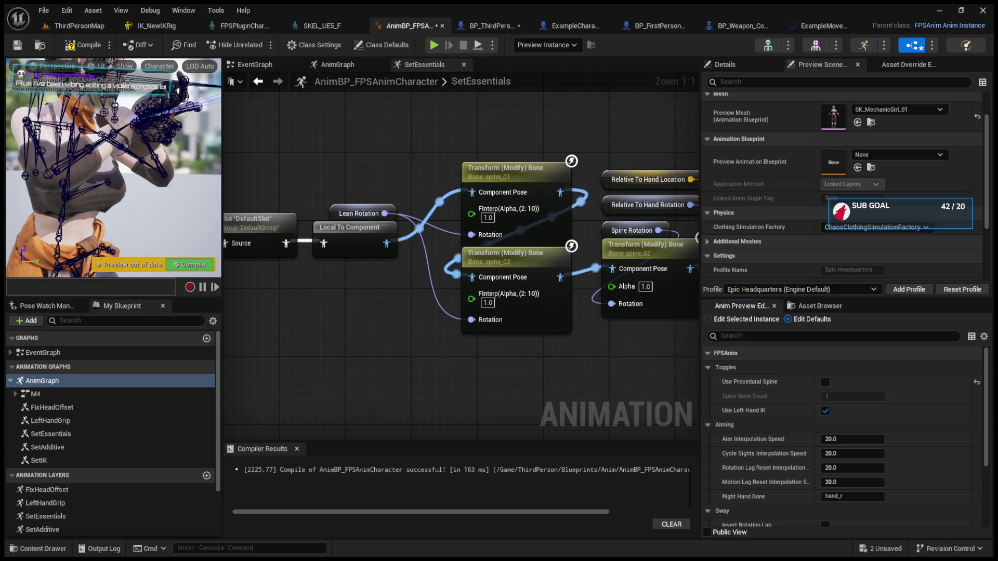
pyautogui.click(81, 26)
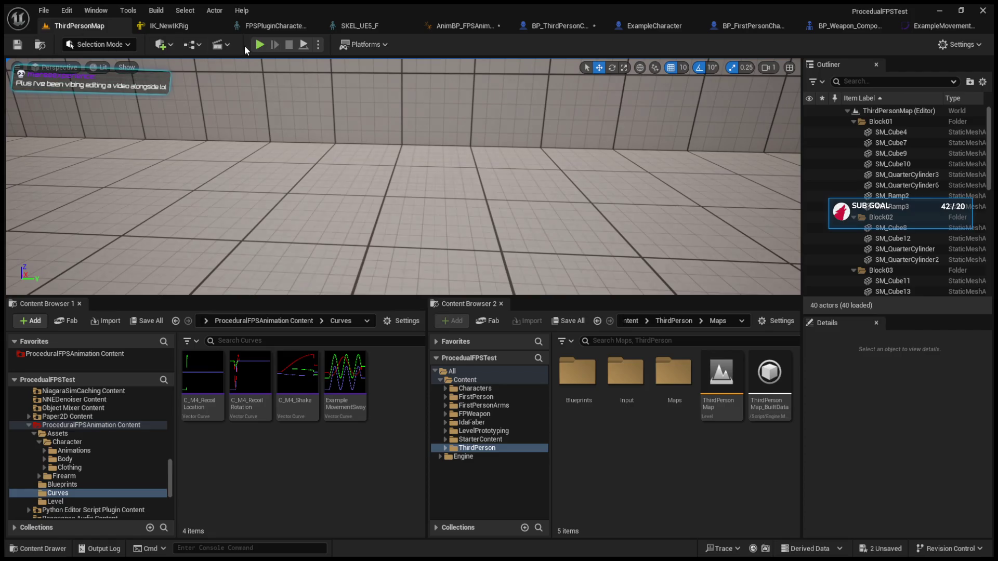
# Run a brief Play-in-Editor test of ThirdPersonMap to check the first-person hands view, then stop it.
pyautogui.click(260, 45)
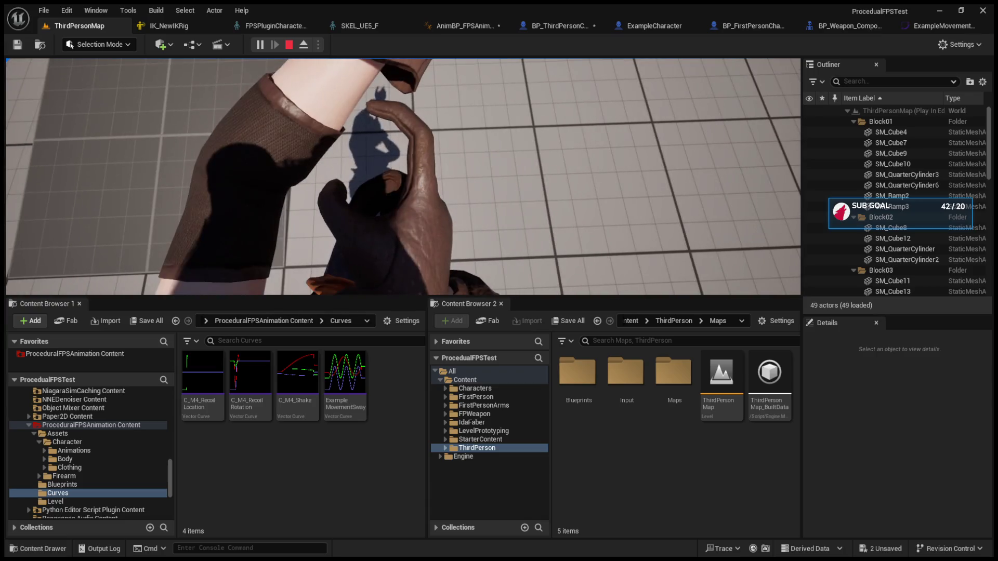
pyautogui.press('Escape')
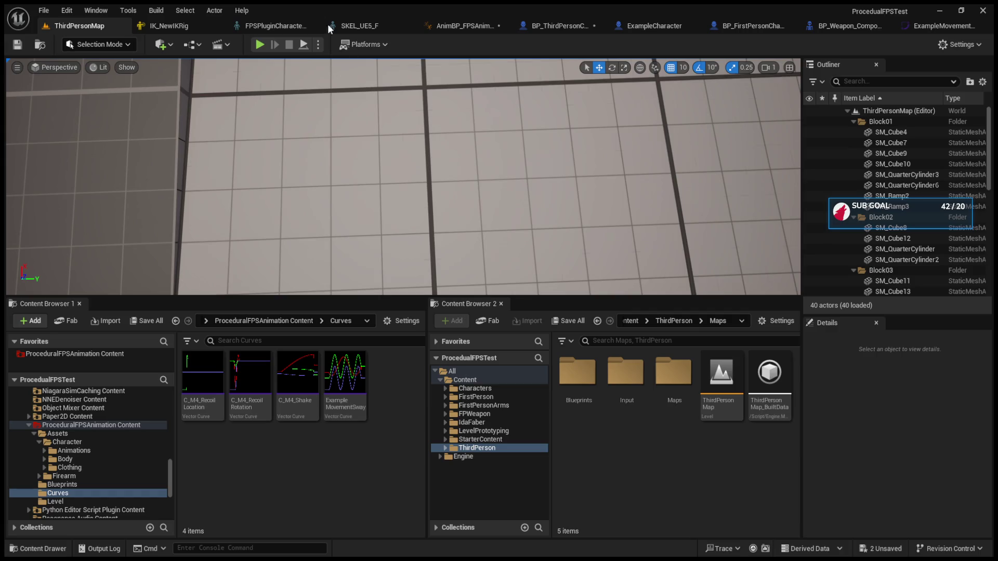
pyautogui.click(672, 28)
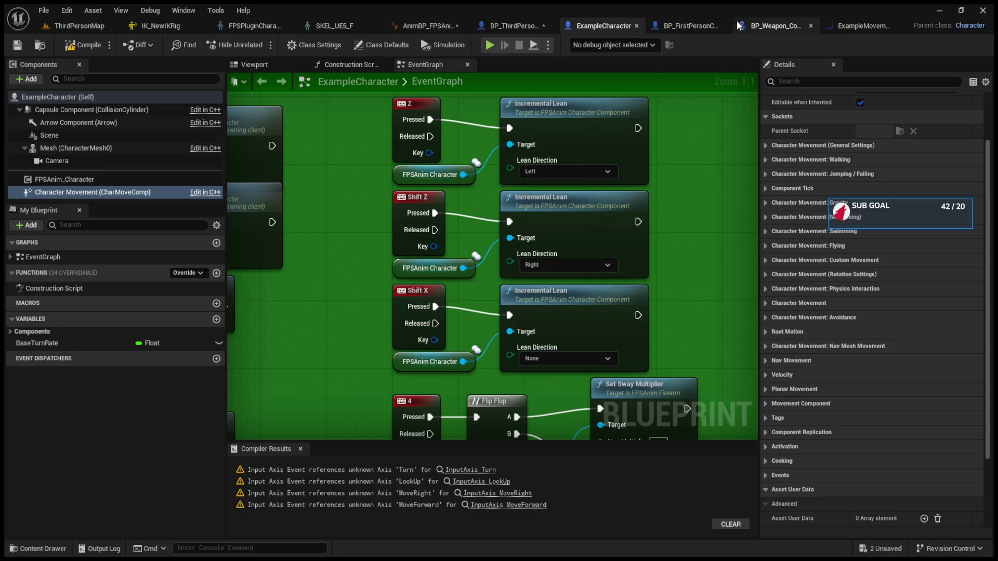
# Enable Use Procedural Spine in AnimBP_FPSAnimCharacter's class defaults and collapse the Aiming section.
pyautogui.click(413, 25)
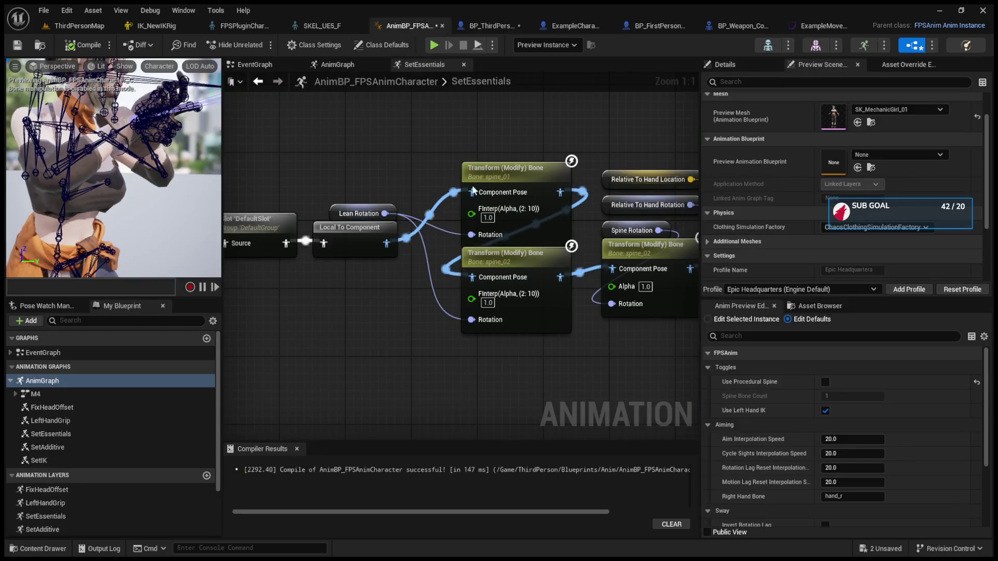
pyautogui.click(826, 383)
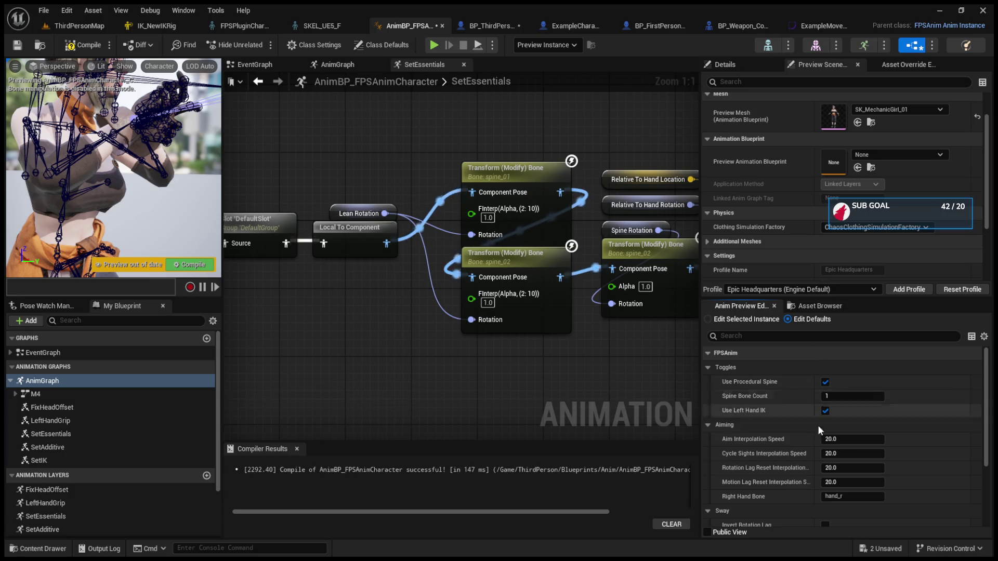
pyautogui.click(708, 425)
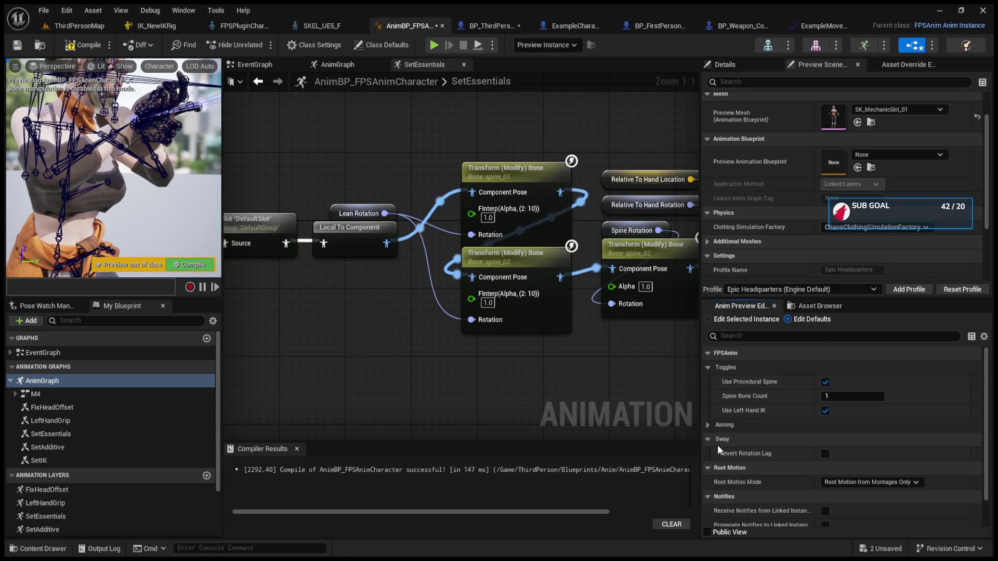
# Zoom and pan around the SetEssentials node chain, briefly comparing it with the main AnimGraph.
pyautogui.scroll(-2, 717, 445)
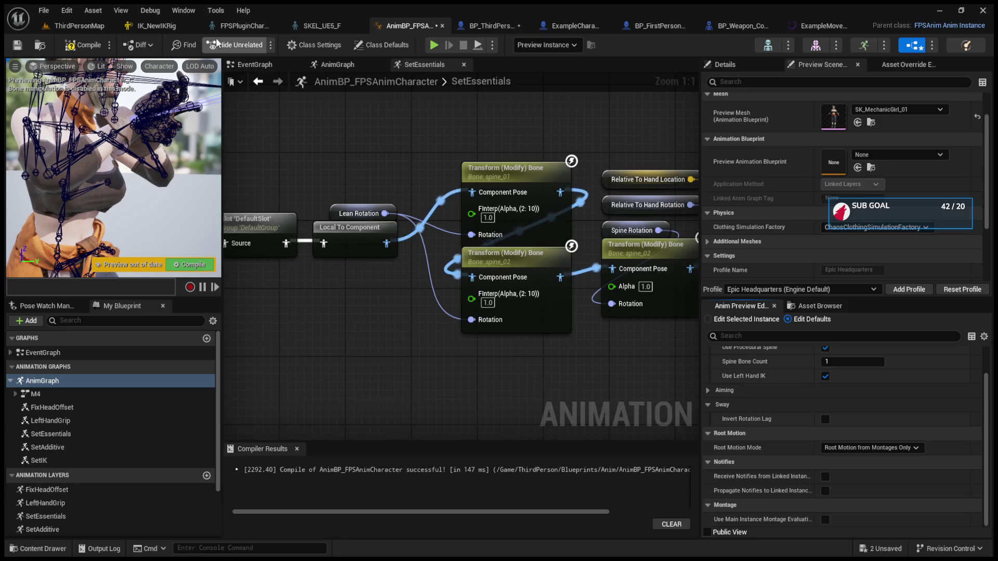
pyautogui.scroll(-5, 327, 174)
pyautogui.moveTo(327, 174); pyautogui.dragTo(347, 236)
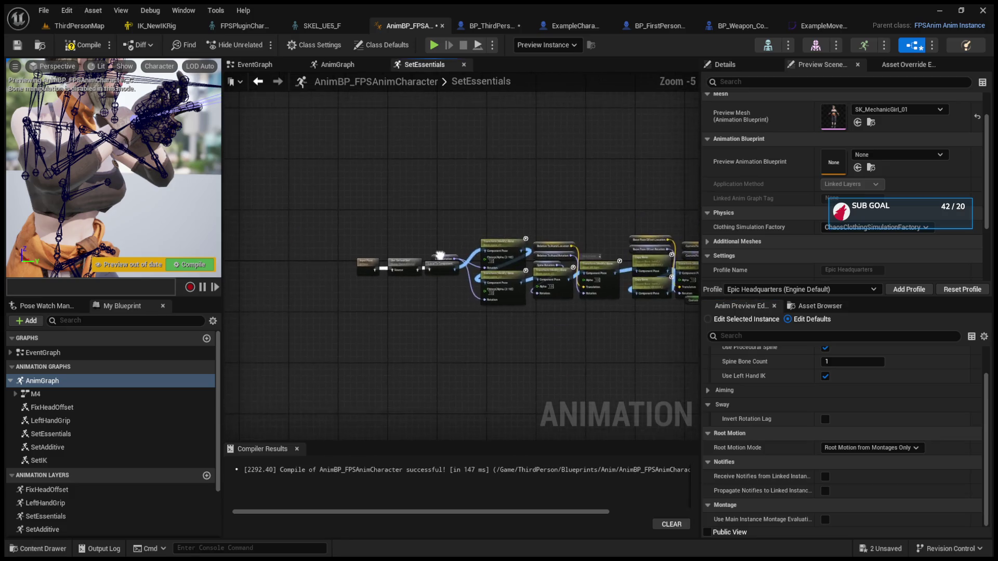
pyautogui.click(347, 63)
pyautogui.click(409, 64)
pyautogui.scroll(5, 536, 286)
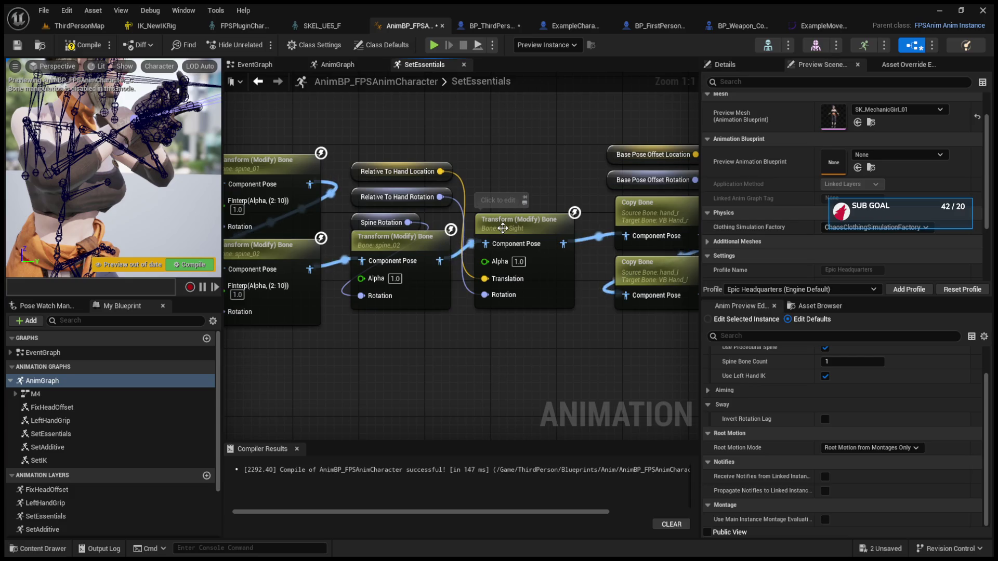
pyautogui.moveTo(503, 229); pyautogui.dragTo(505, 231)
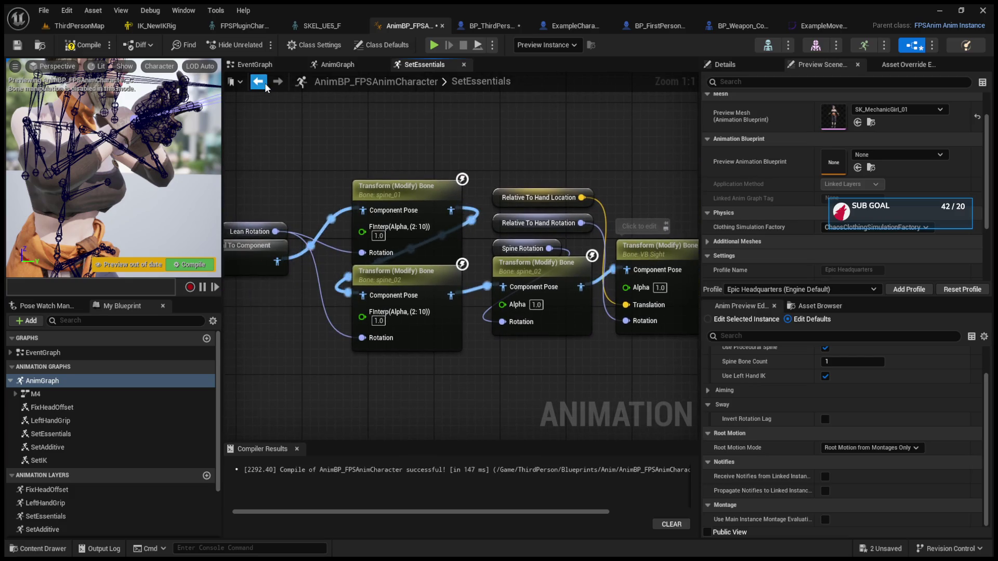
pyautogui.click(259, 82)
pyautogui.click(258, 83)
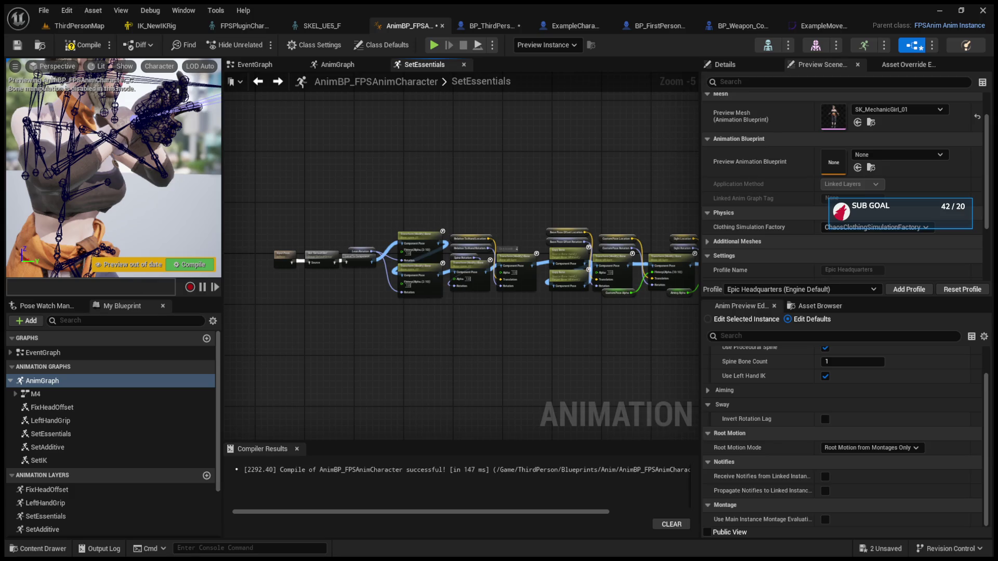
# Bring the ThirdPersonMap level editor to the front, with the Curves folder's four curve assets listed.
pyautogui.click(79, 27)
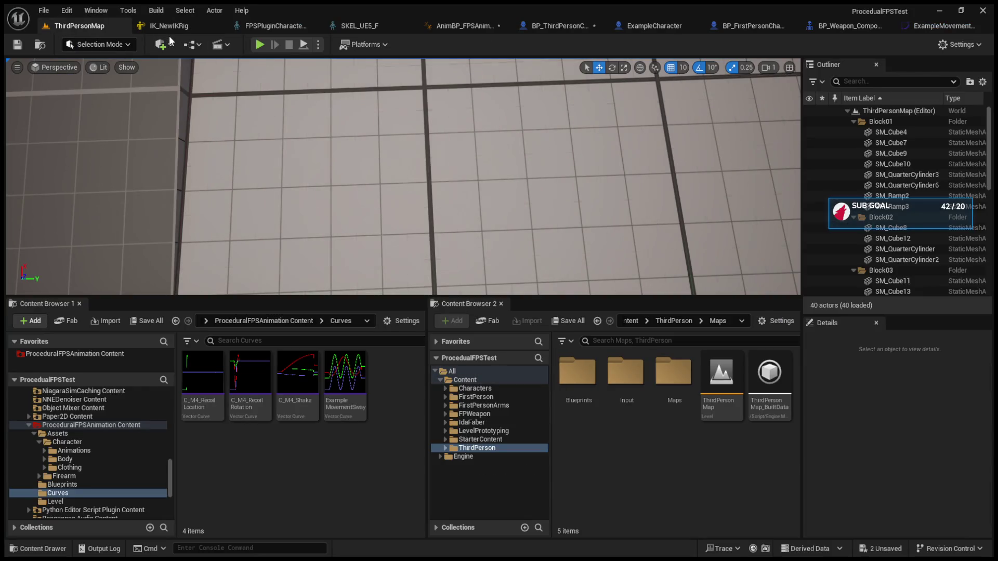
# In BP_ThirdPersonCharacter, move the Init node right and place FPSAnim Character above BeginPlay.
pyautogui.click(224, 26)
pyautogui.click(591, 30)
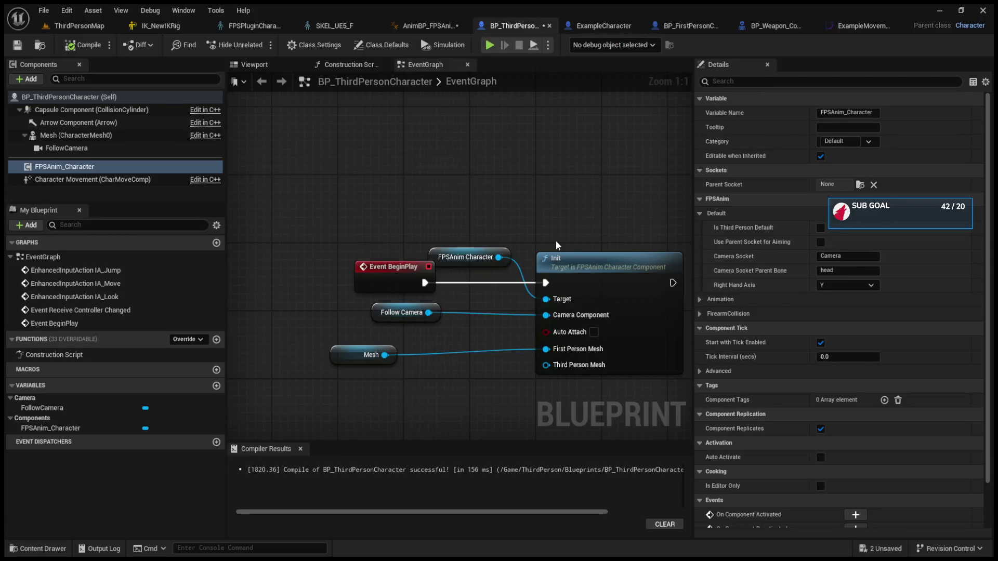
pyautogui.moveTo(497, 245); pyautogui.dragTo(505, 243)
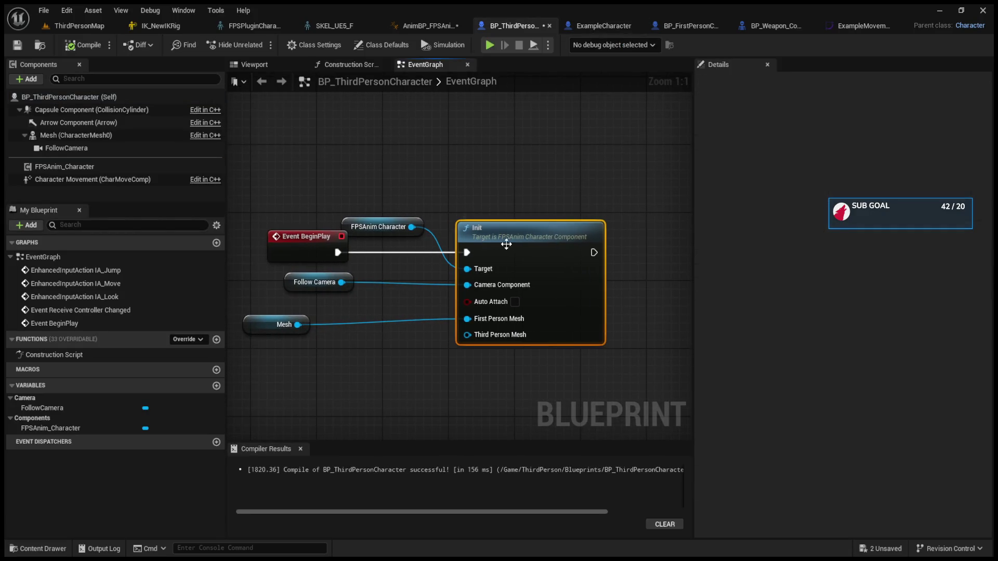
pyautogui.moveTo(348, 217); pyautogui.dragTo(285, 193)
pyautogui.click(500, 263)
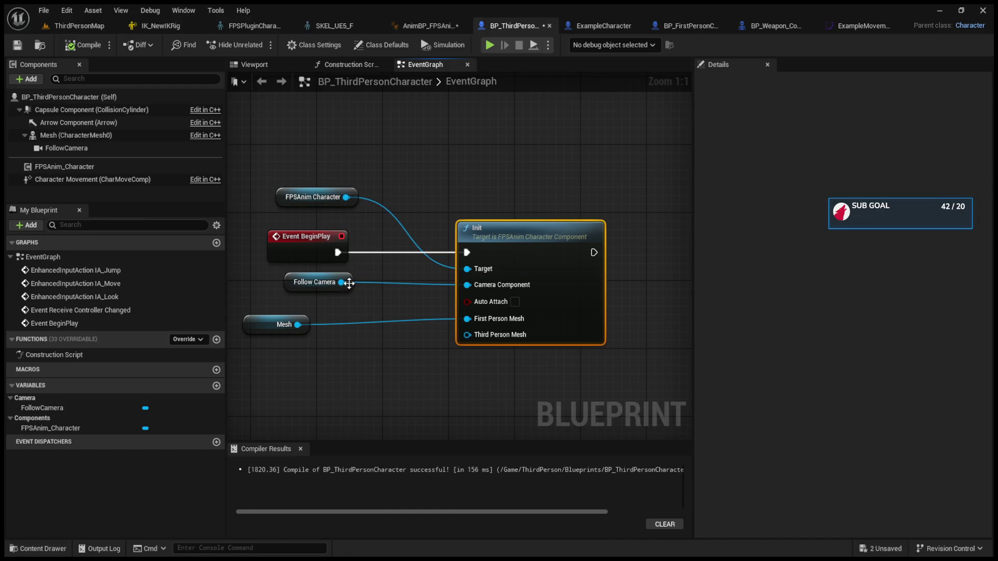
pyautogui.click(511, 206)
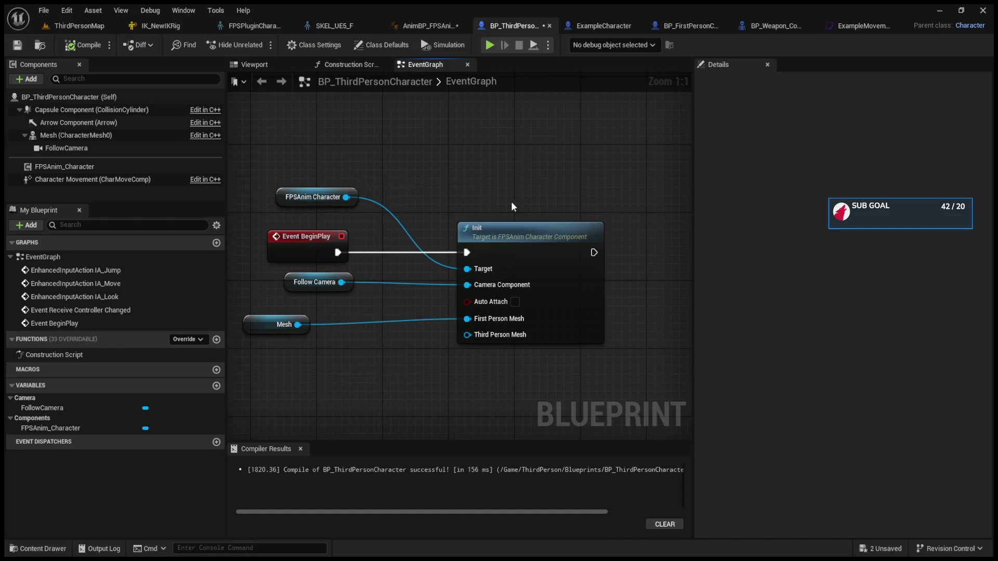
# In ExampleCharacter's event graph, box-select the 4 / Flip Flop / Sway multiplier toggle nodes.
pyautogui.click(677, 26)
pyautogui.click(623, 24)
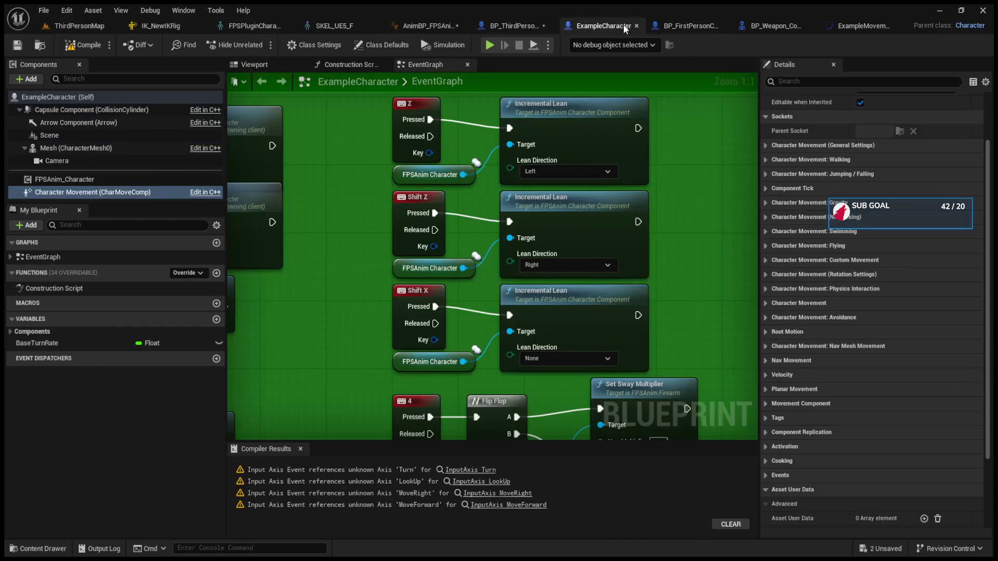
pyautogui.scroll(-3, 694, 179)
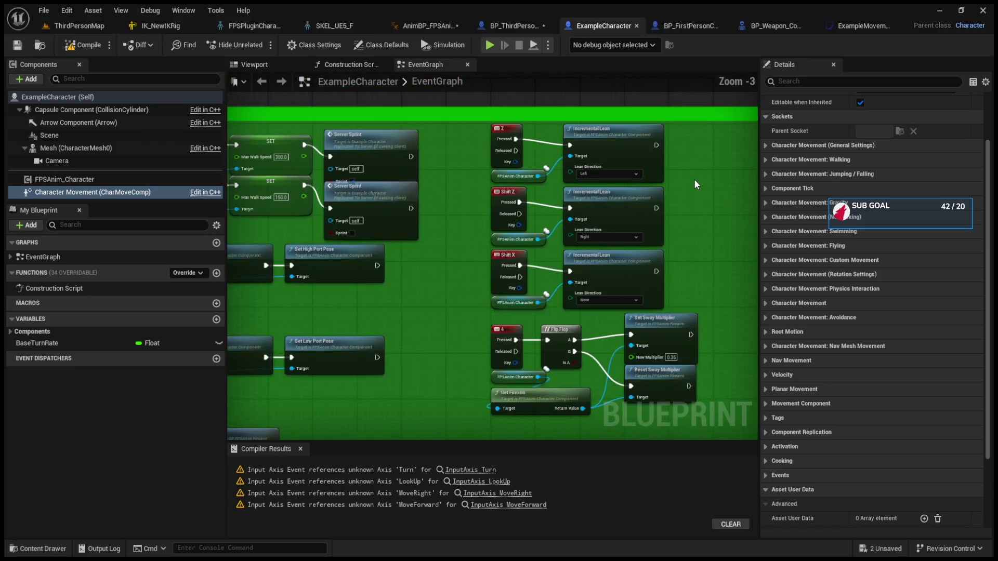
pyautogui.scroll(-3, 692, 188)
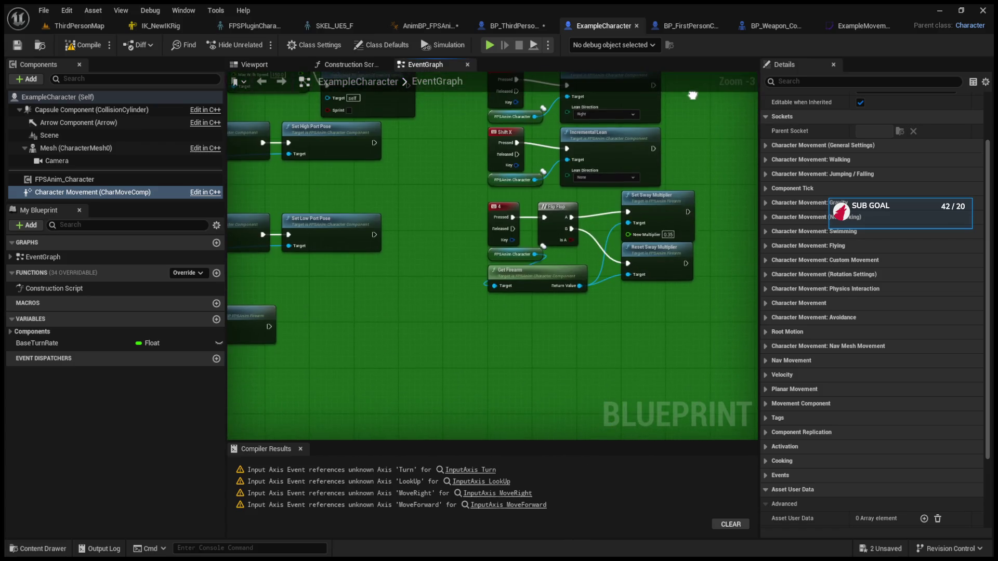
pyautogui.scroll(3, 607, 222)
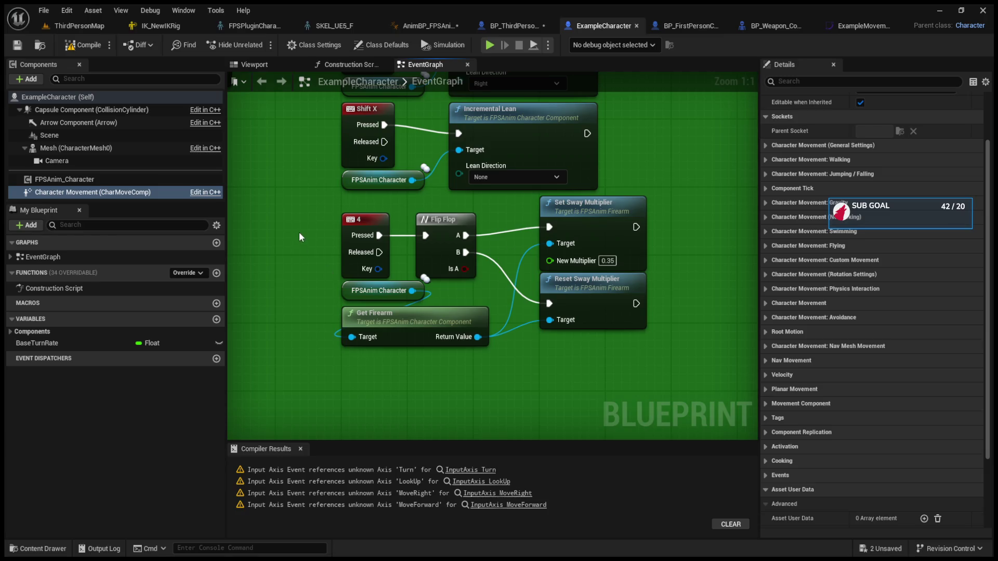
pyautogui.moveTo(300, 237); pyautogui.dragTo(658, 345)
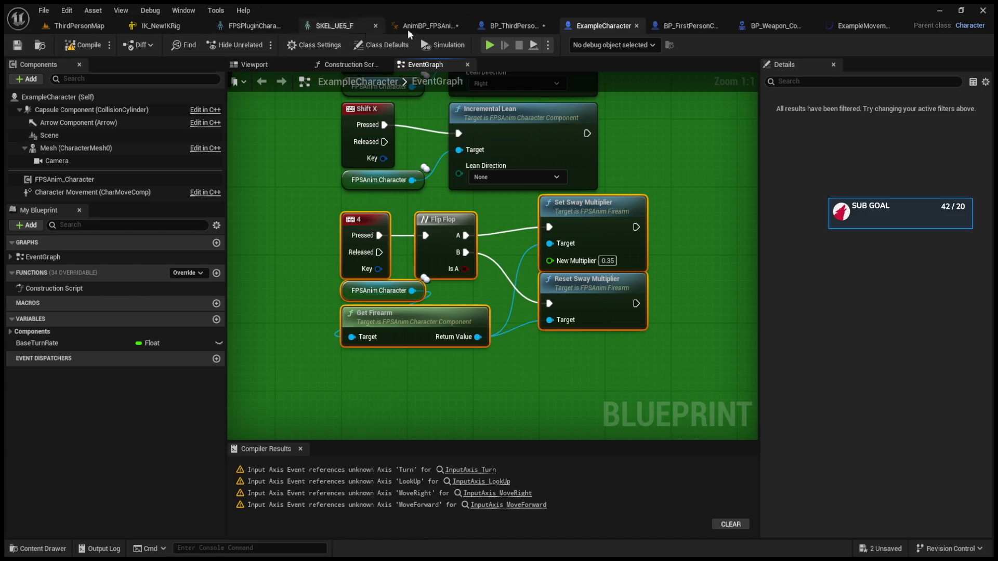
# Search the FPSAnim_Character component's Details for 'sway', find no matches, and clear the search.
pyautogui.click(505, 27)
pyautogui.click(121, 167)
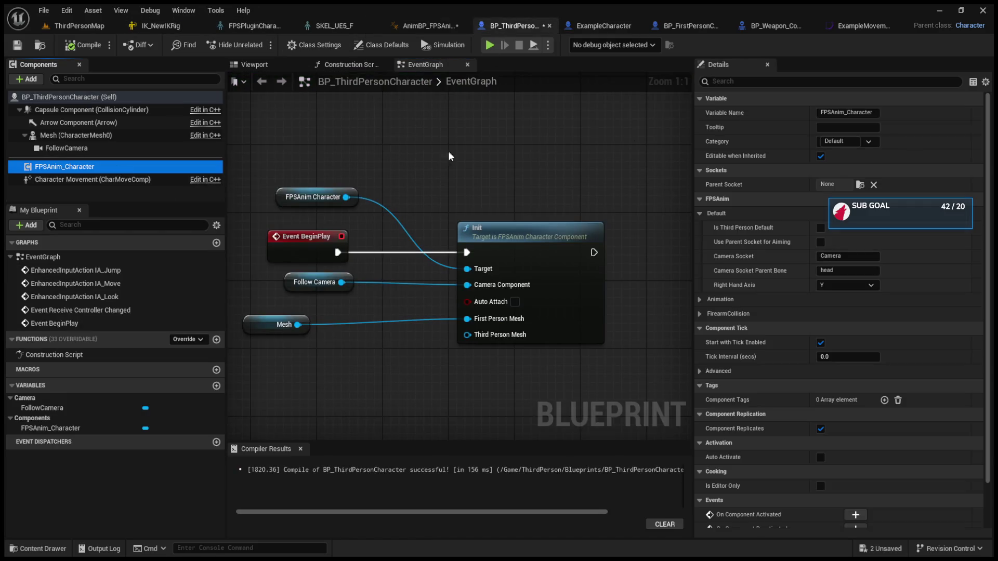
pyautogui.click(725, 82)
pyautogui.write('sway')
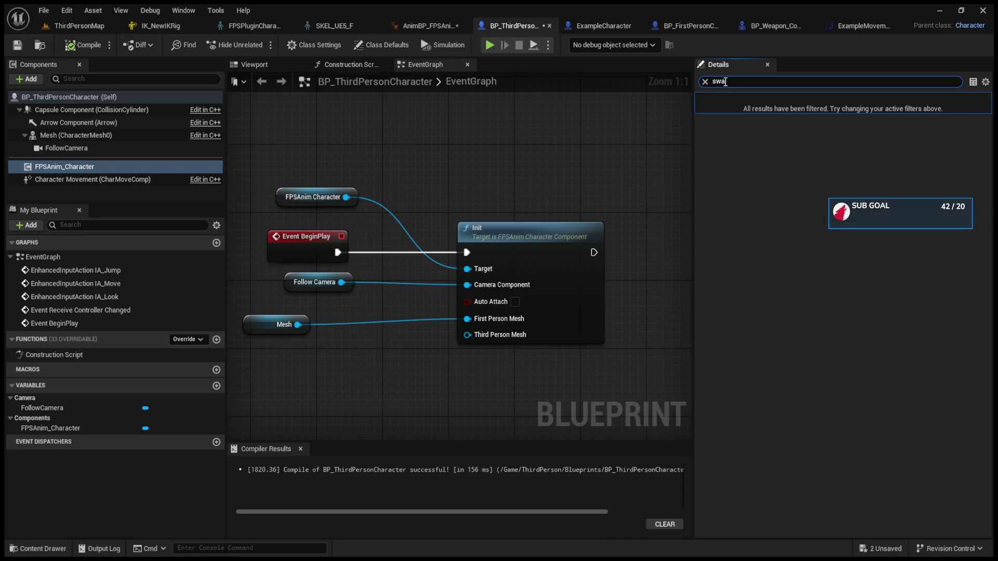
pyautogui.press('BackSpace')
pyautogui.press('BackSpace')
pyautogui.press('BackSpace')
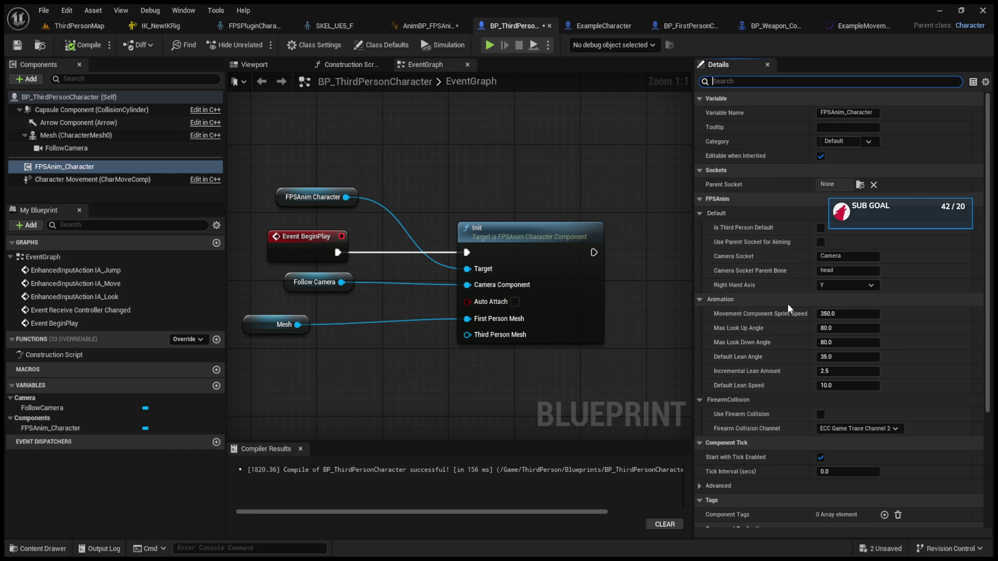
# Pan BP_ThirdPersonCharacter's graph so Init sits at the left, then switch to BP_Weapon_Component.
pyautogui.scroll(-3, 788, 303)
pyautogui.scroll(3, 787, 303)
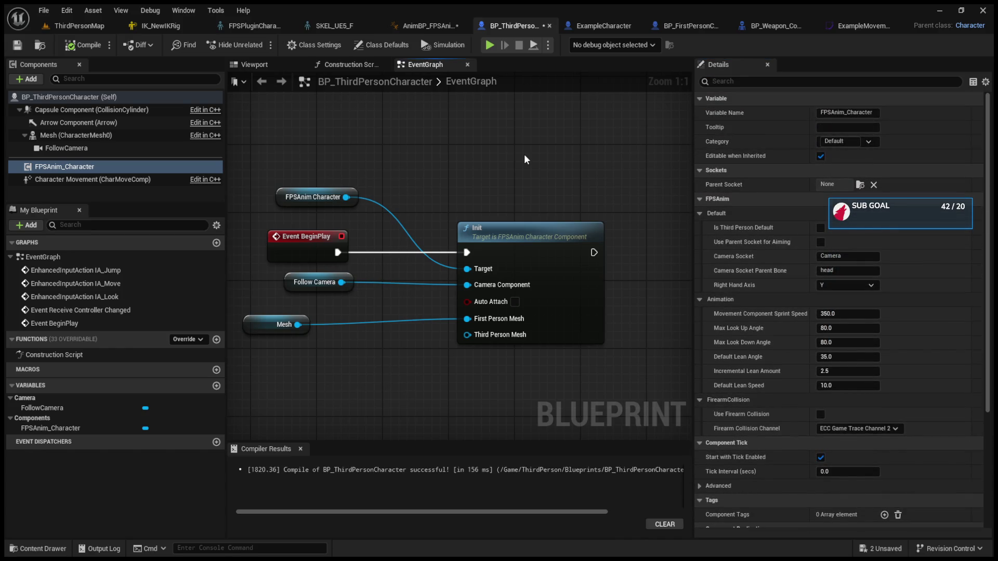
pyautogui.moveTo(524, 153); pyautogui.dragTo(293, 150)
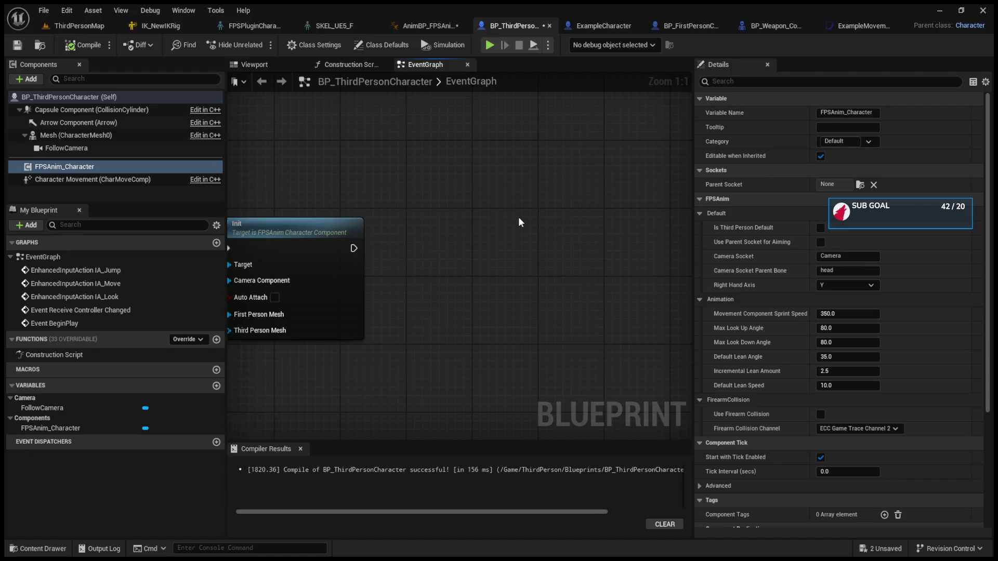
pyautogui.click(772, 25)
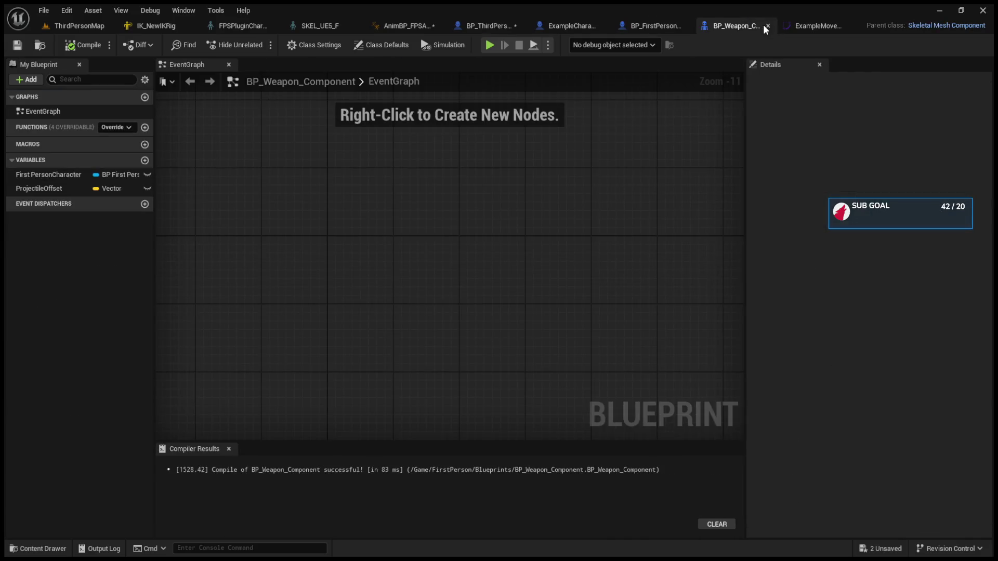
# Copy the key-4 Flip Flop sway toggle nodes from ExampleCharacter into BP_ThirdPersonCharacter's event graph.
pyautogui.click(560, 24)
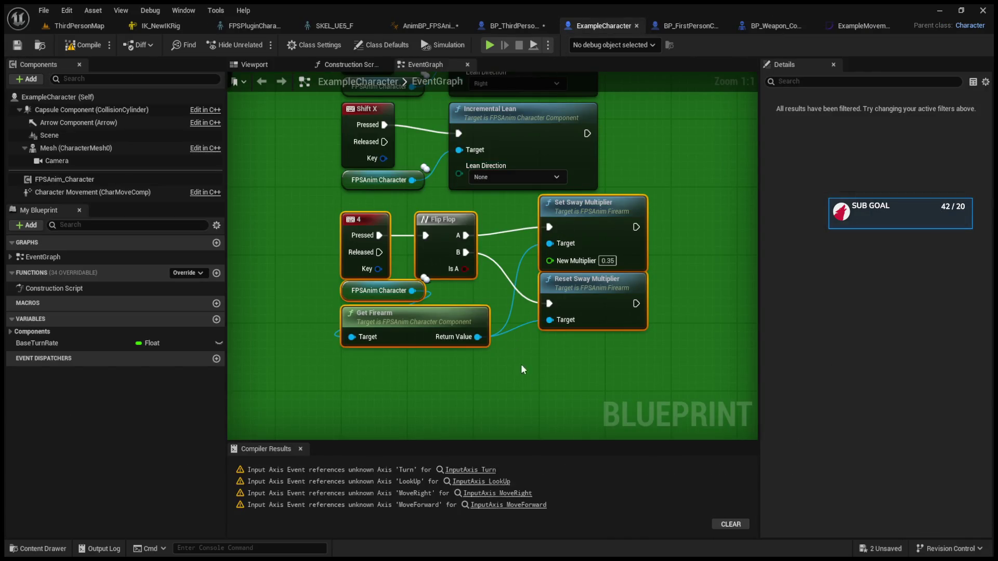
pyautogui.moveTo(454, 312); pyautogui.dragTo(370, 229)
pyautogui.click(695, 26)
pyautogui.click(520, 24)
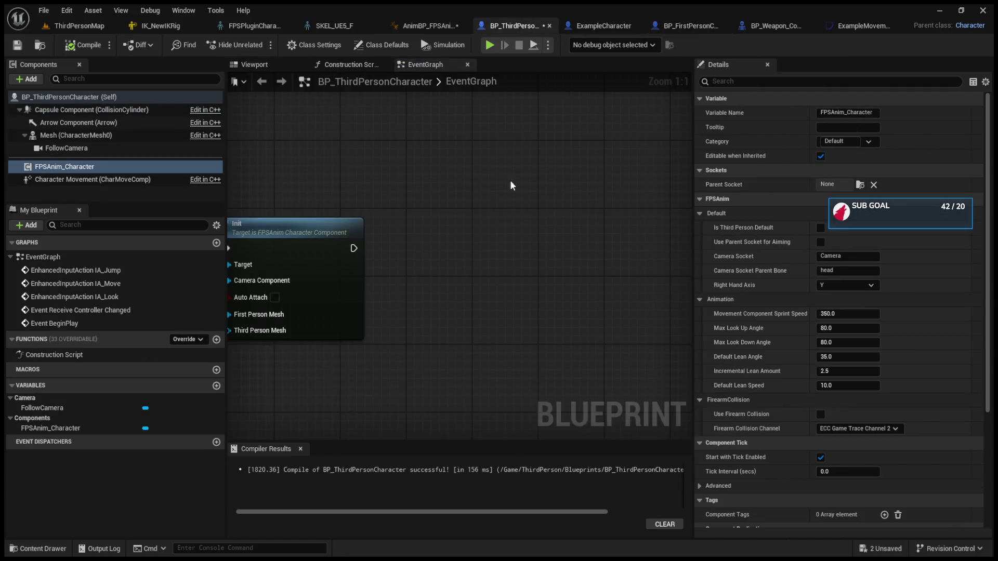
pyautogui.hotkey('ctrl', 'v')
# Close the BP_Weapon_Component blueprint tab and return to the ThirdPersonMap level.
pyautogui.click(772, 27)
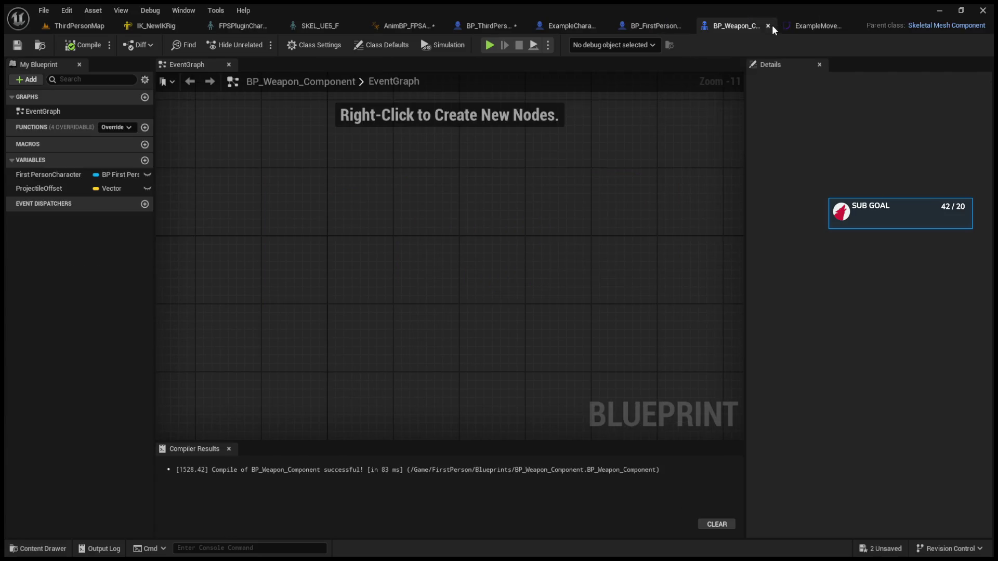
pyautogui.click(712, 27)
pyautogui.click(811, 27)
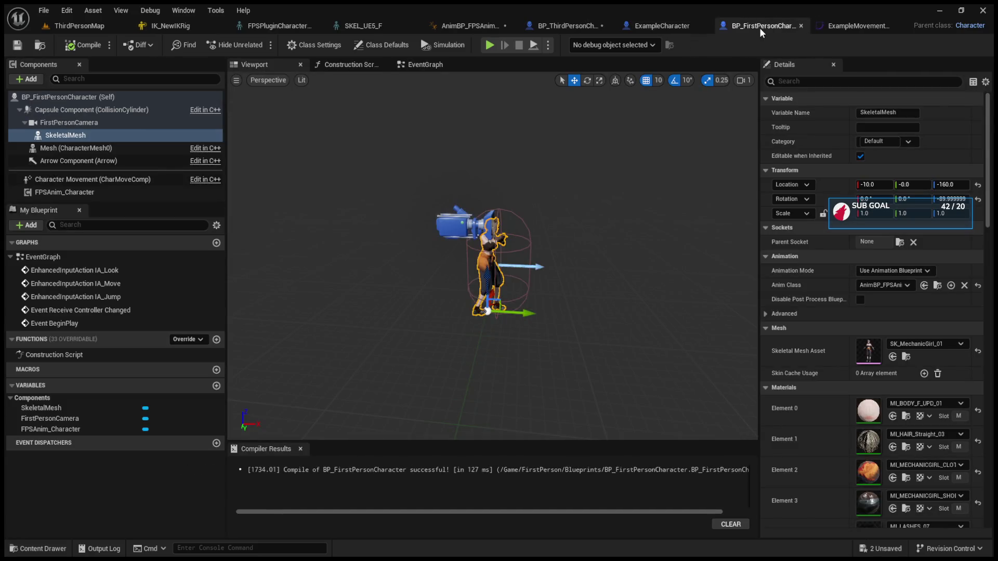
pyautogui.click(668, 25)
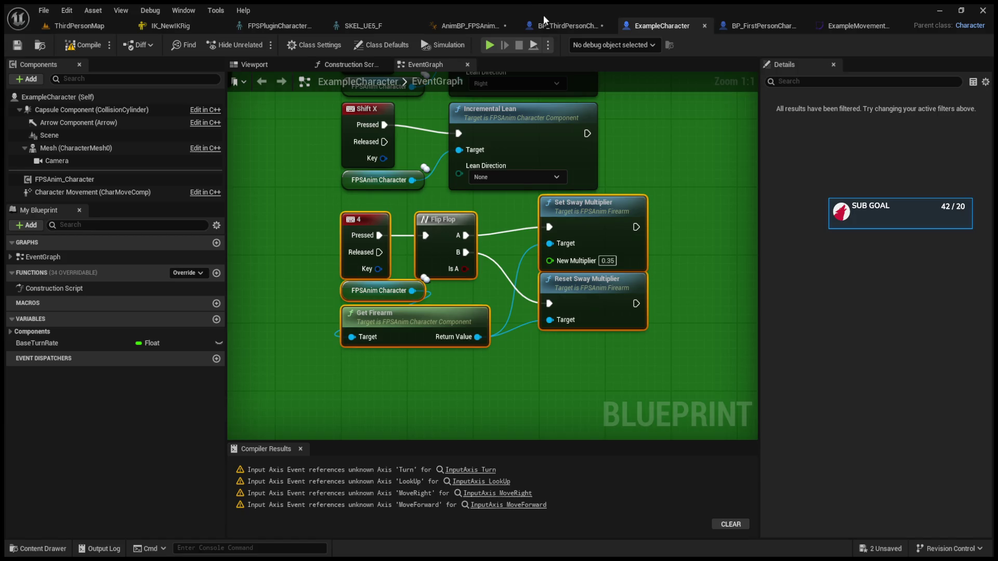
pyautogui.click(541, 25)
pyautogui.click(79, 26)
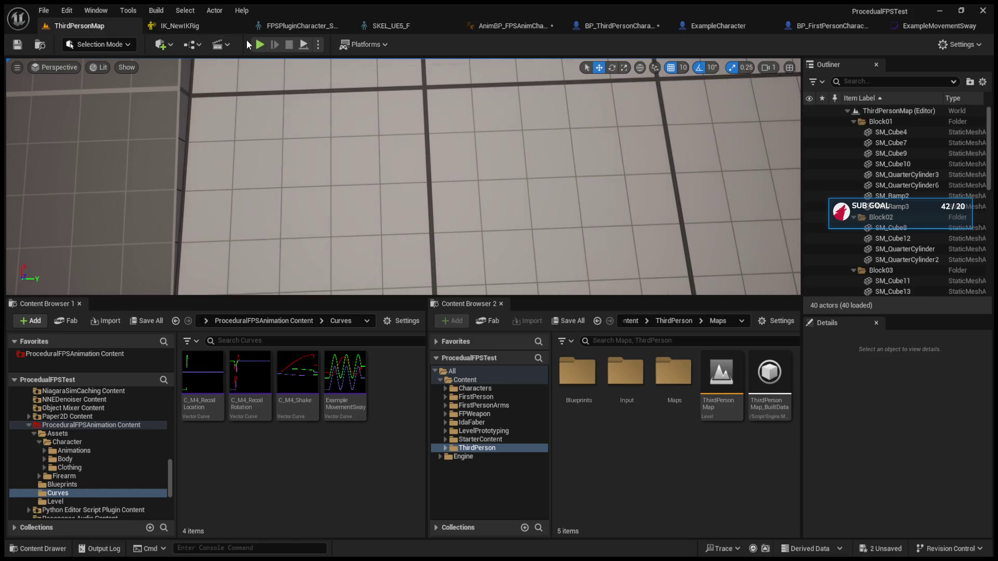
# Play-test ThirdPersonMap, walking toward the cylinder and ramp and strafing right, then stop.
pyautogui.hotkey('alt', 'p')
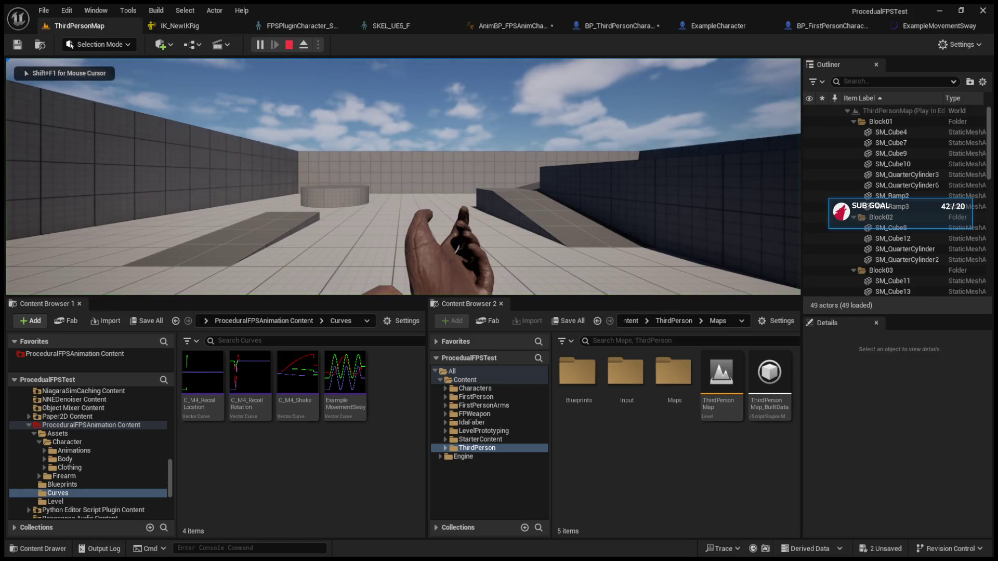
pyautogui.press('w')
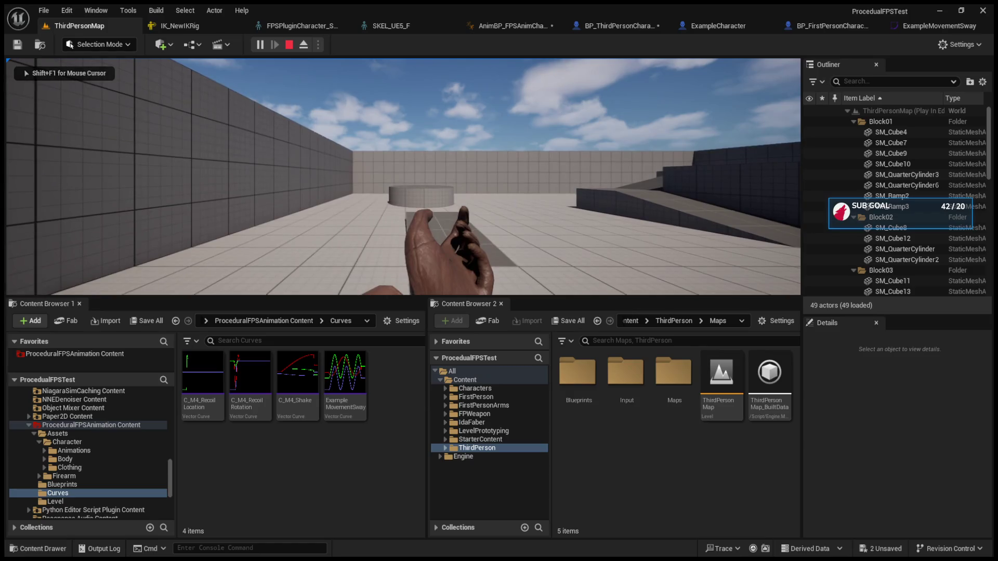
pyautogui.press('d')
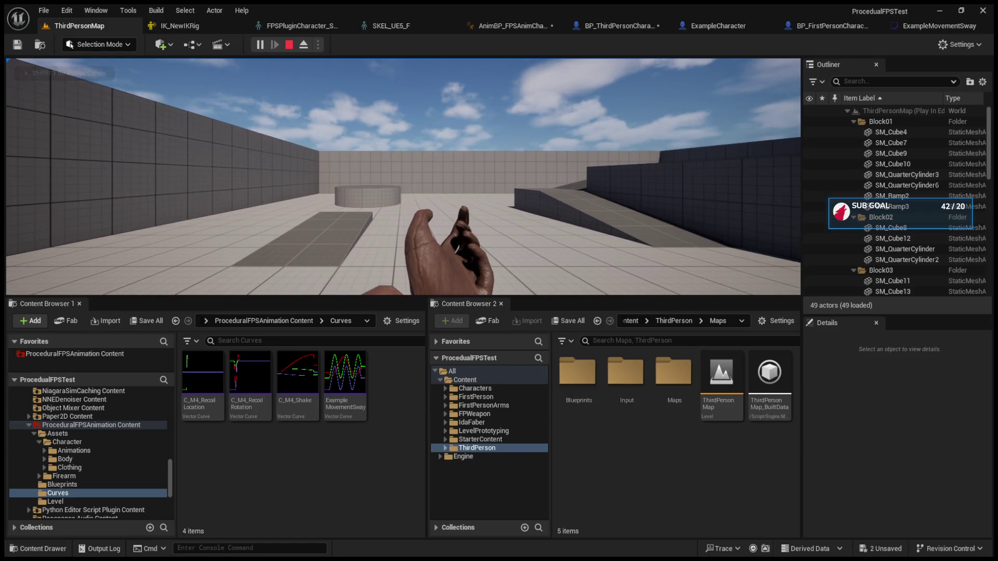
pyautogui.press('w')
pyautogui.press('d')
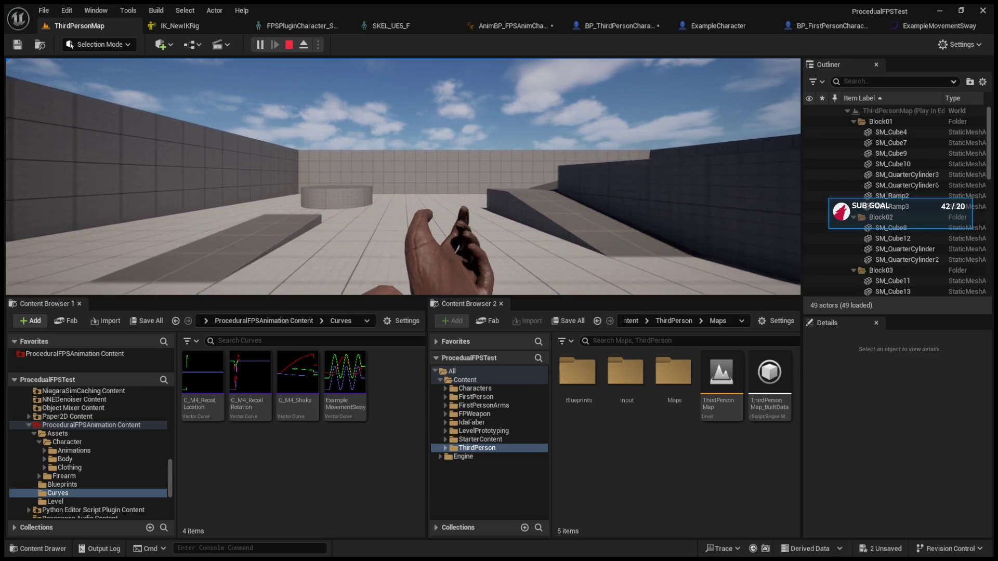
pyautogui.press('w')
pyautogui.moveTo(404, 177)
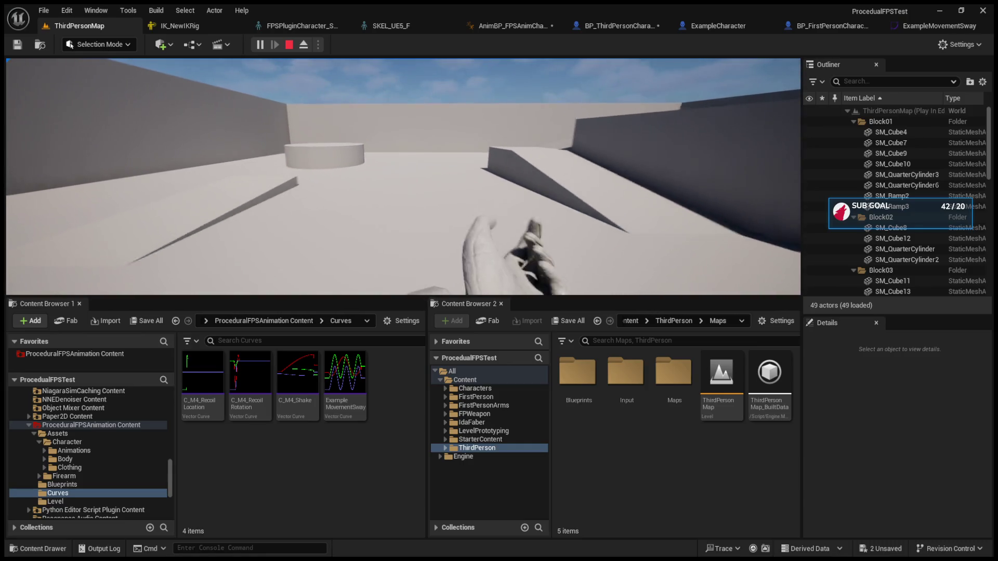
pyautogui.press('Escape')
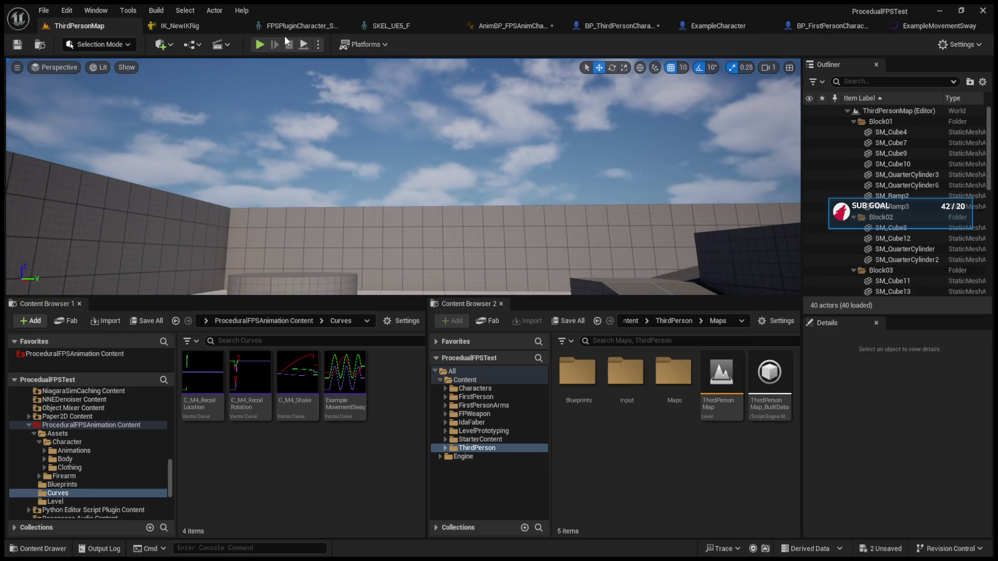
# Start a second play session and free the mouse with Shift+F1.
pyautogui.click(259, 44)
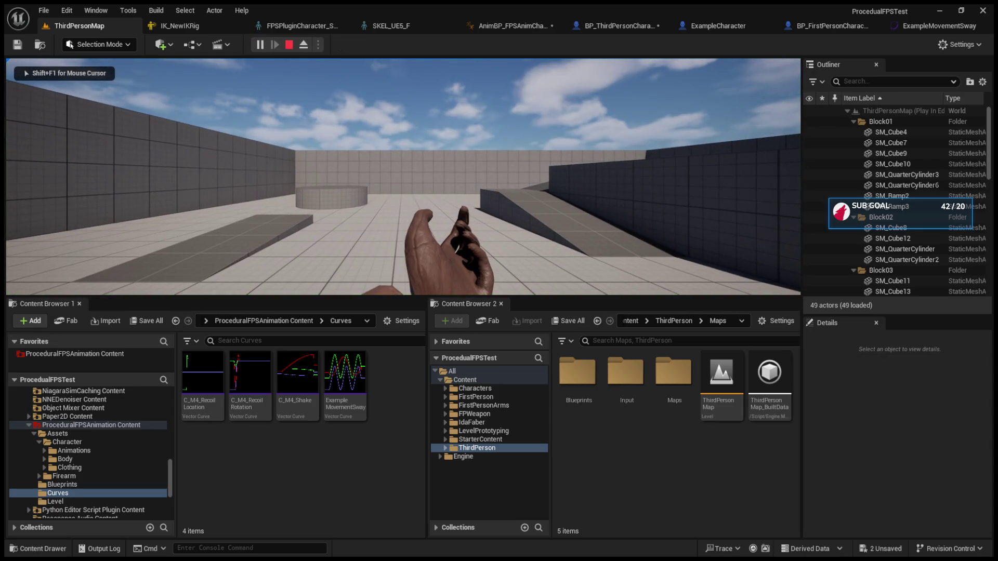
pyautogui.moveTo(404, 177)
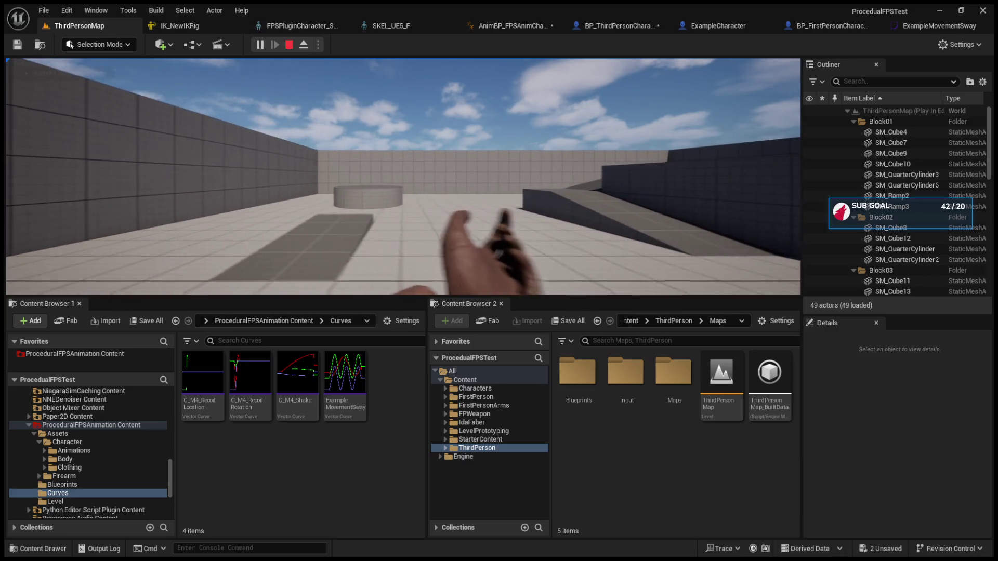
pyautogui.hotkey('shift', 'F1')
pyautogui.click(386, 26)
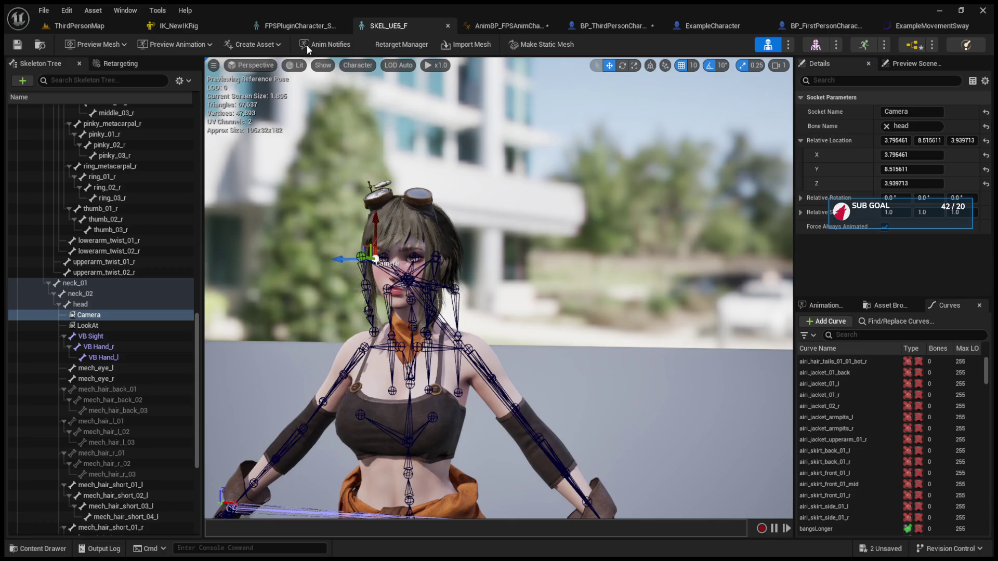
# Wire FPSAnim Character into Get Firearm's Target and arrange the two nodes side by side.
pyautogui.click(593, 30)
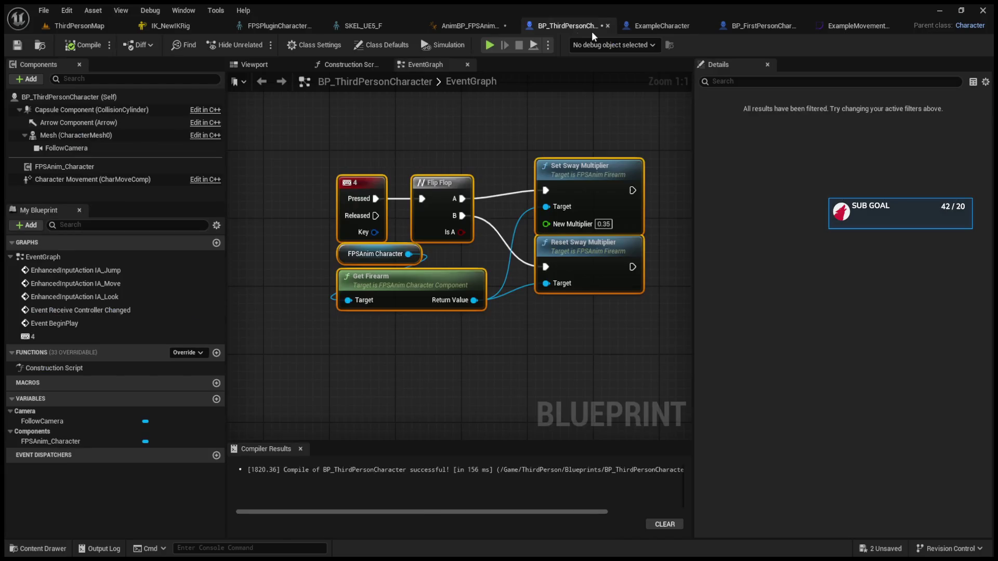
pyautogui.click(508, 169)
pyautogui.moveTo(348, 258)
pyautogui.mouseDown()
pyautogui.moveTo(261, 269)
pyautogui.moveTo(255, 260)
pyautogui.mouseUp()
pyautogui.moveTo(319, 255); pyautogui.dragTo(487, 255)
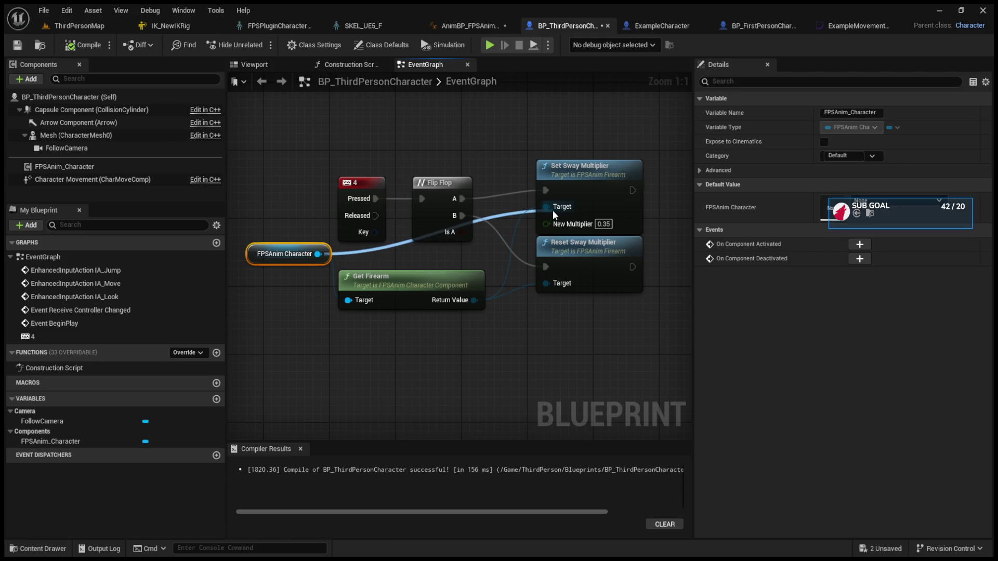
pyautogui.moveTo(553, 210); pyautogui.dragTo(553, 210)
pyautogui.click(468, 260)
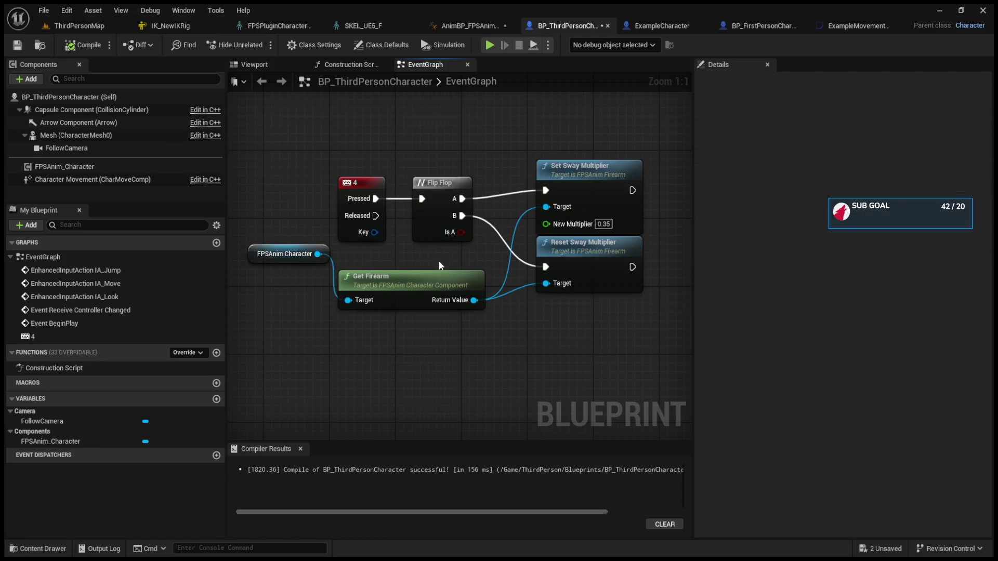
pyautogui.moveTo(382, 288); pyautogui.dragTo(423, 279)
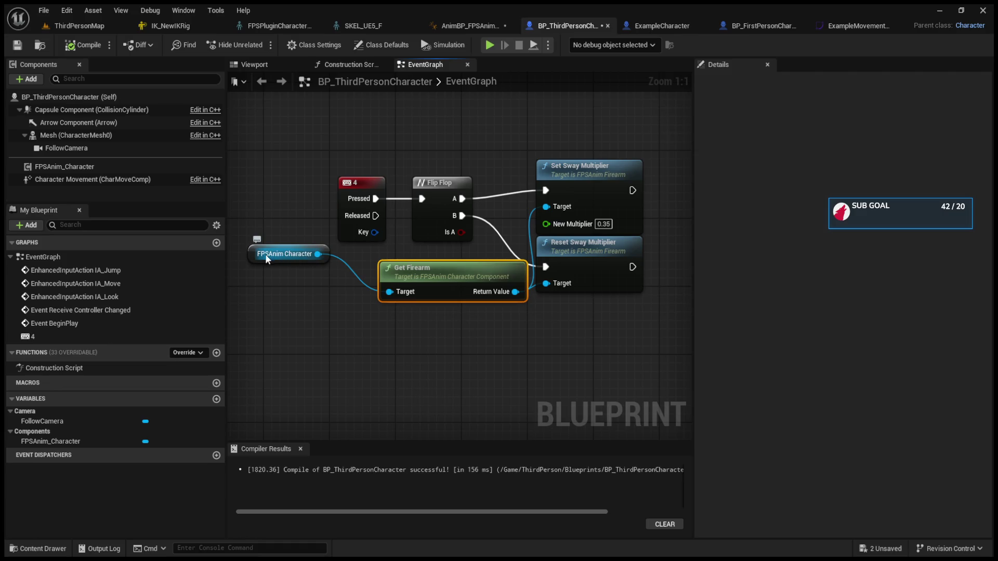
pyautogui.moveTo(256, 250); pyautogui.dragTo(252, 291)
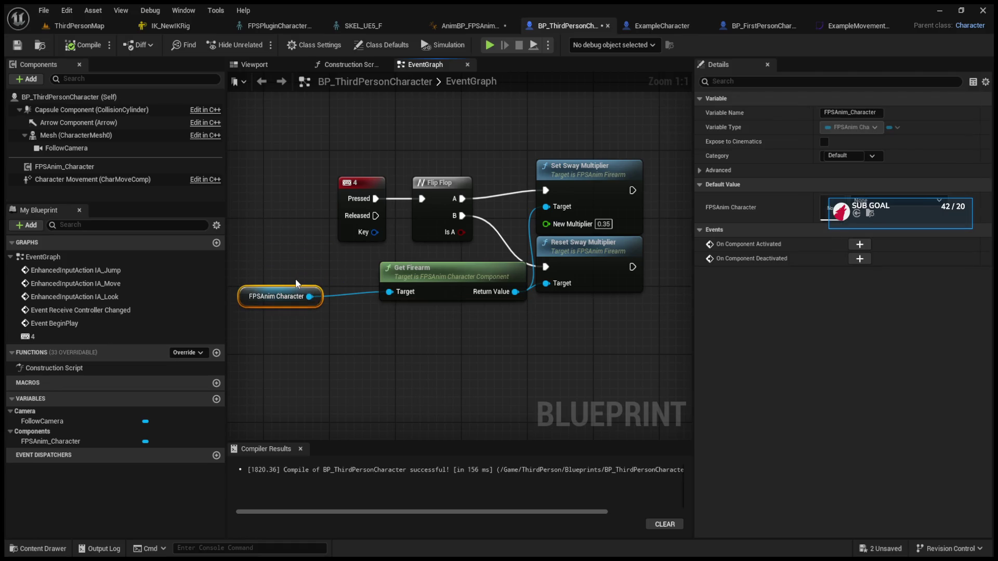
pyautogui.hotkey('ctrl', 'Tab')
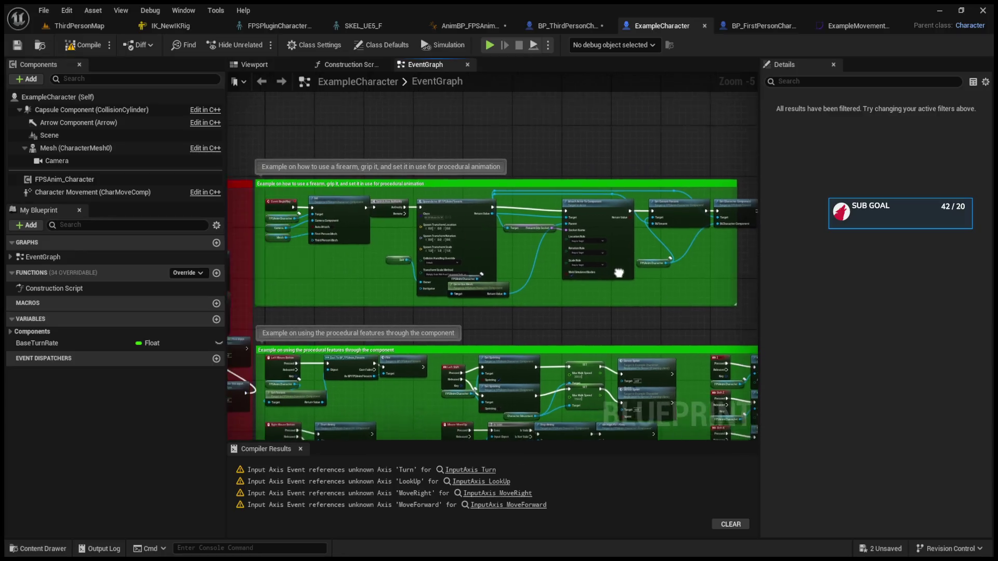
# Box-select and delete the middle group of nodes in BP_ThirdPersonCharacter's event graph.
pyautogui.scroll(5, 306, 251)
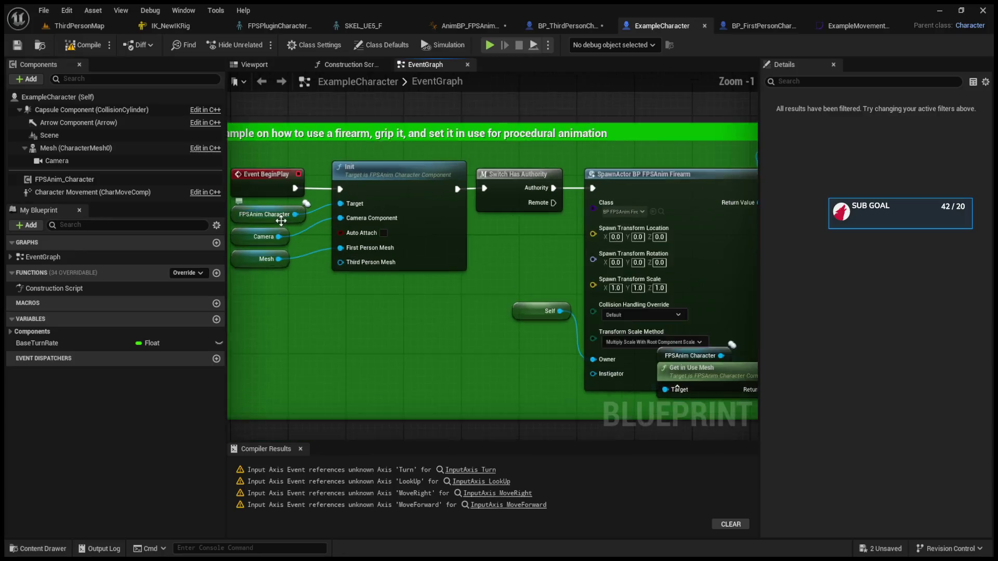
pyautogui.moveTo(258, 160)
pyautogui.mouseDown()
pyautogui.moveTo(788, 288)
pyautogui.moveTo(747, 373)
pyautogui.mouseUp()
pyautogui.scroll(-2, 342, 179)
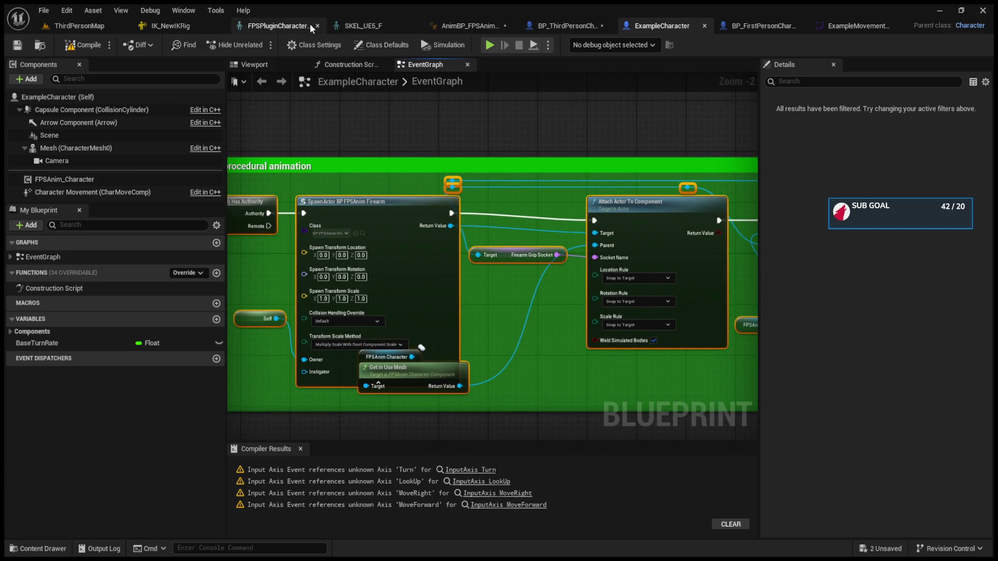
pyautogui.click(540, 27)
pyautogui.scroll(-9, 541, 249)
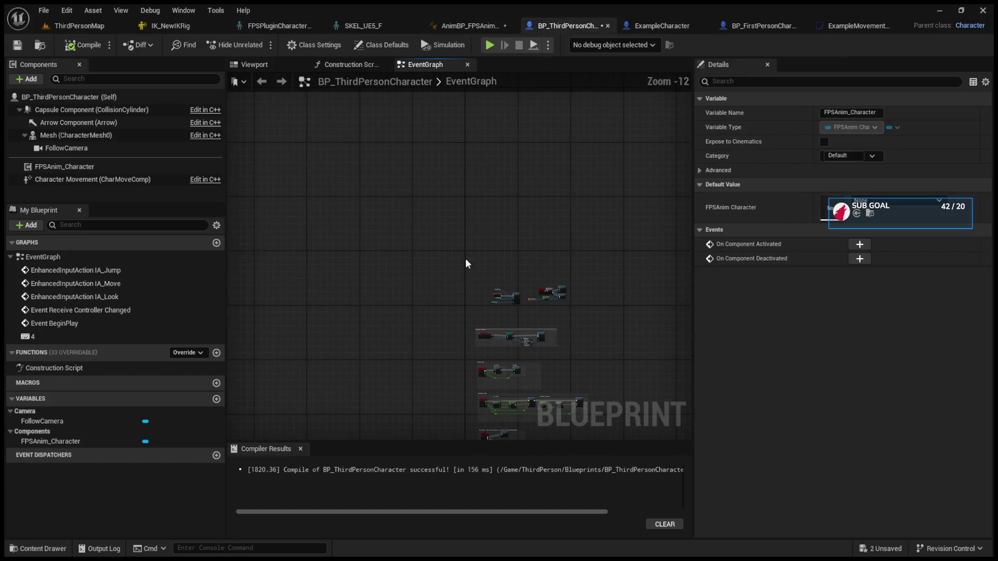
pyautogui.moveTo(606, 202); pyautogui.dragTo(468, 245)
pyautogui.scroll(3, 464, 236)
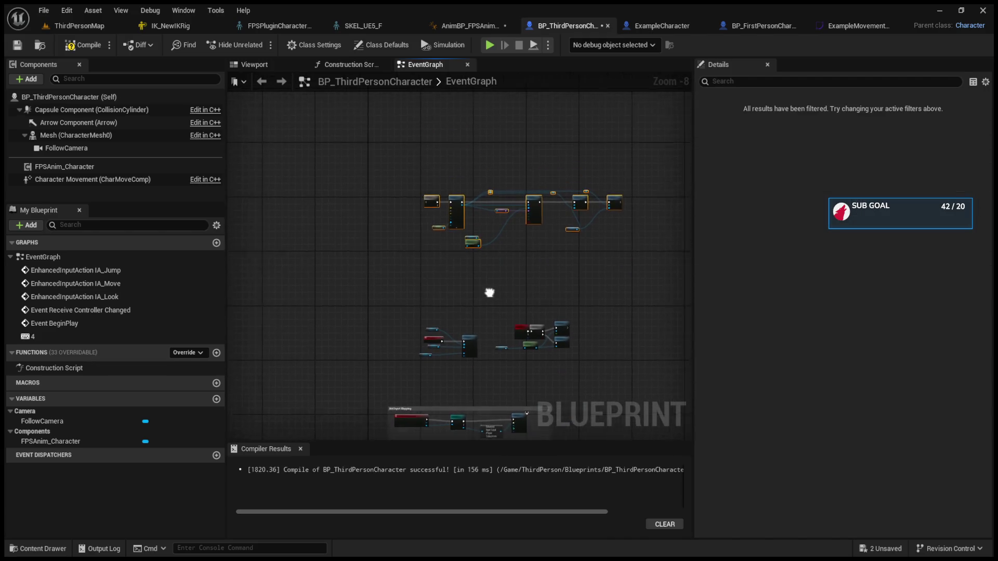
pyautogui.scroll(4, 488, 291)
pyautogui.scroll(-2, 447, 294)
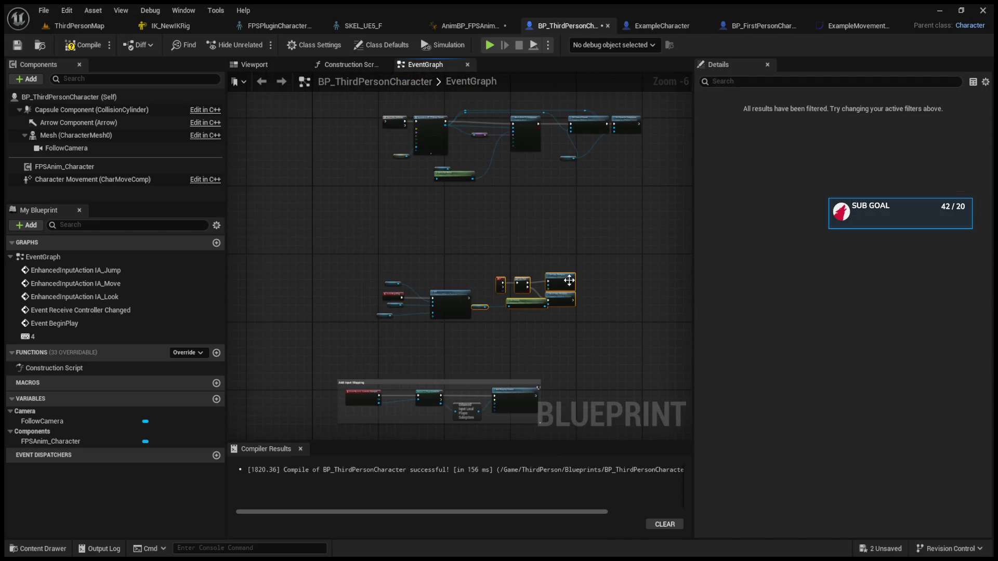
pyautogui.press('Delete')
# Move the top firearm spawn node cluster down beside the others and return to ThirdPersonMap.
pyautogui.moveTo(385, 150)
pyautogui.mouseDown()
pyautogui.moveTo(475, 312)
pyautogui.moveTo(441, 327)
pyautogui.mouseUp()
pyautogui.scroll(4, 399, 234)
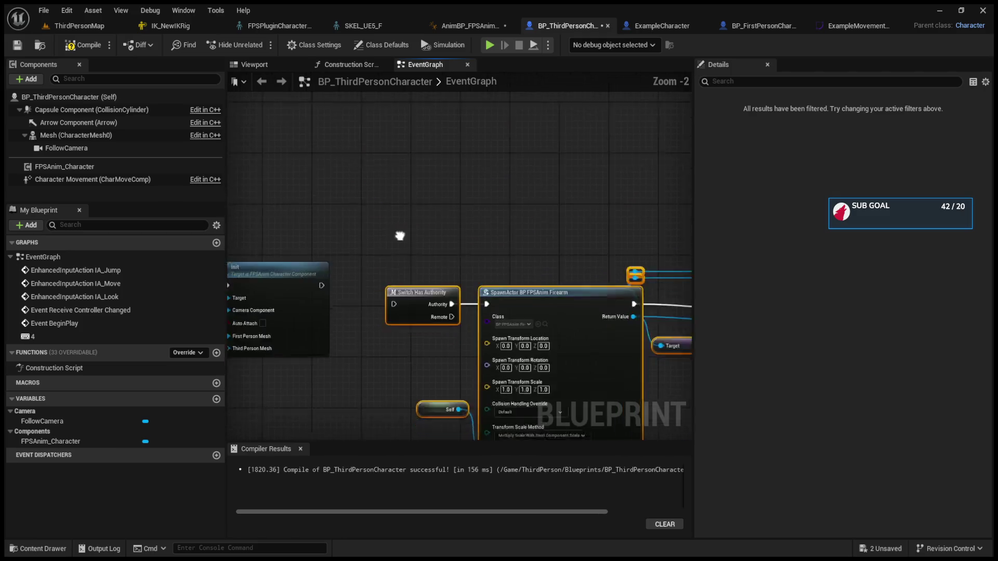
pyautogui.click(385, 275)
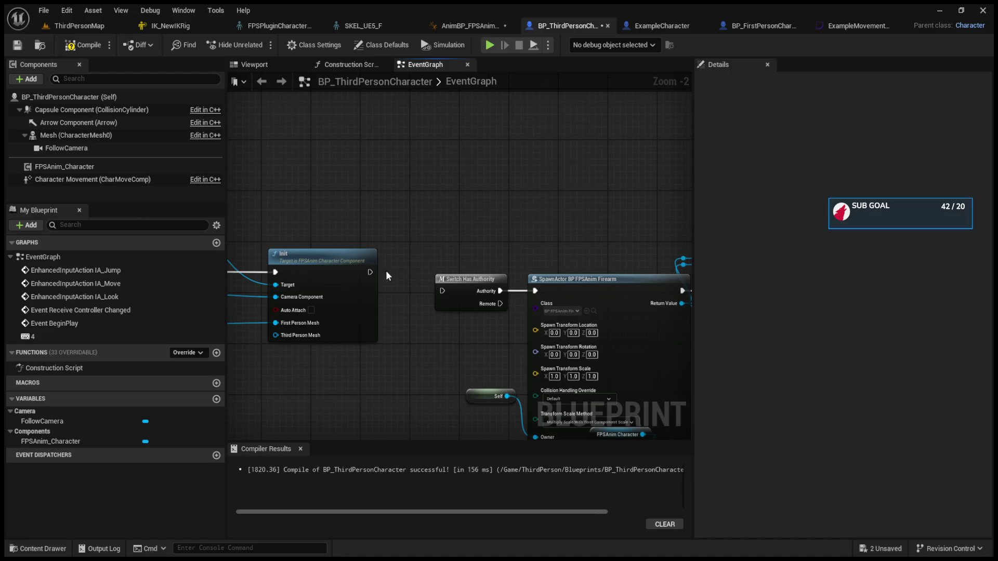
pyautogui.click(68, 31)
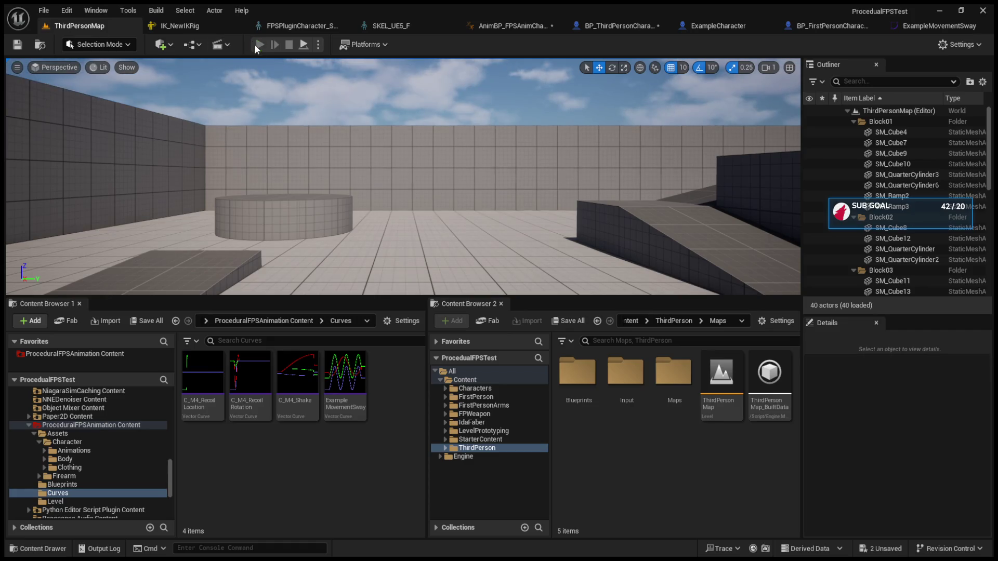
# Play-test ThirdPersonMap, walking toward the wall and platform and backing away, then stop with Esc.
pyautogui.click(255, 45)
pyautogui.moveTo(406, 303); pyautogui.dragTo(405, 360)
pyautogui.click(406, 260)
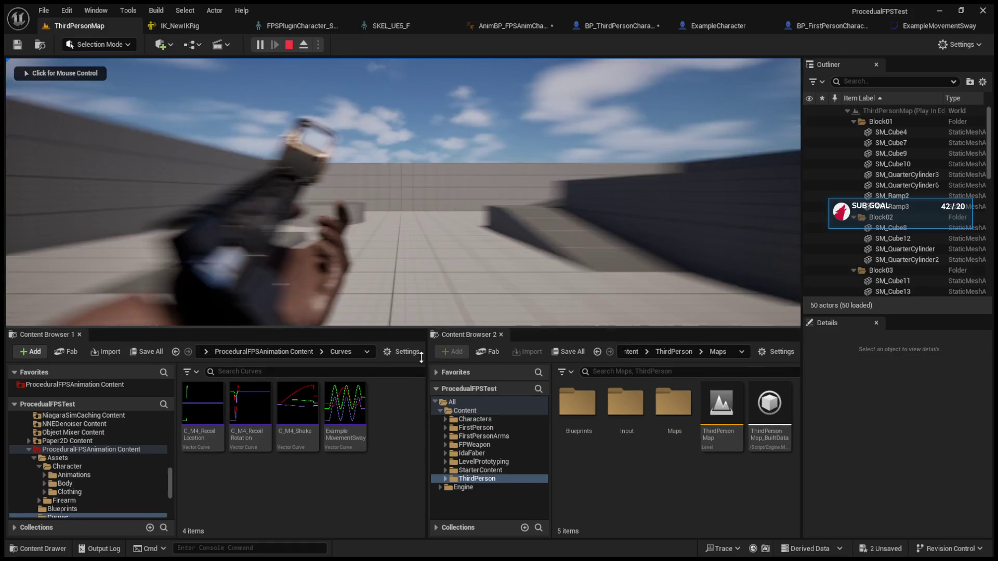
pyautogui.press('w')
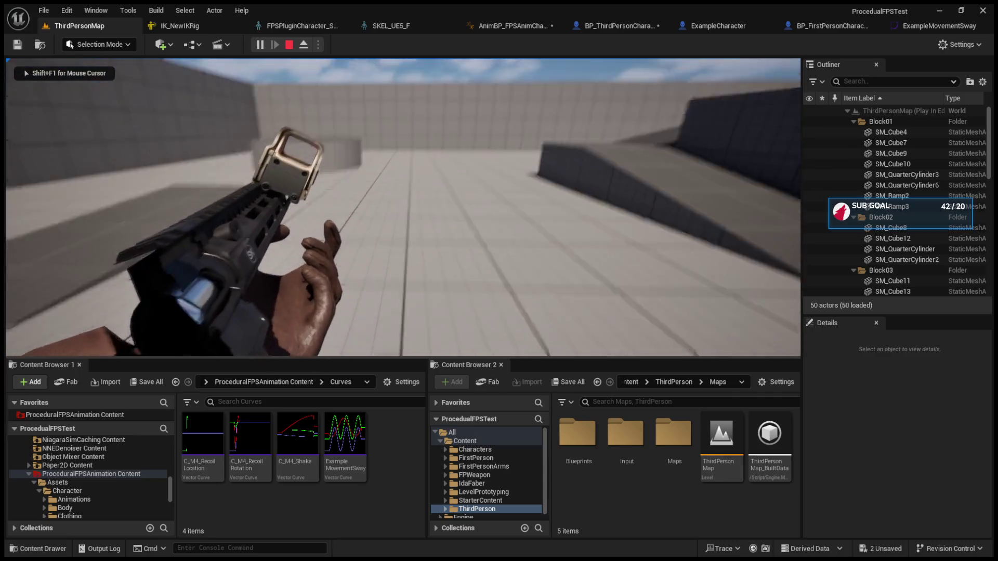
pyautogui.press('s')
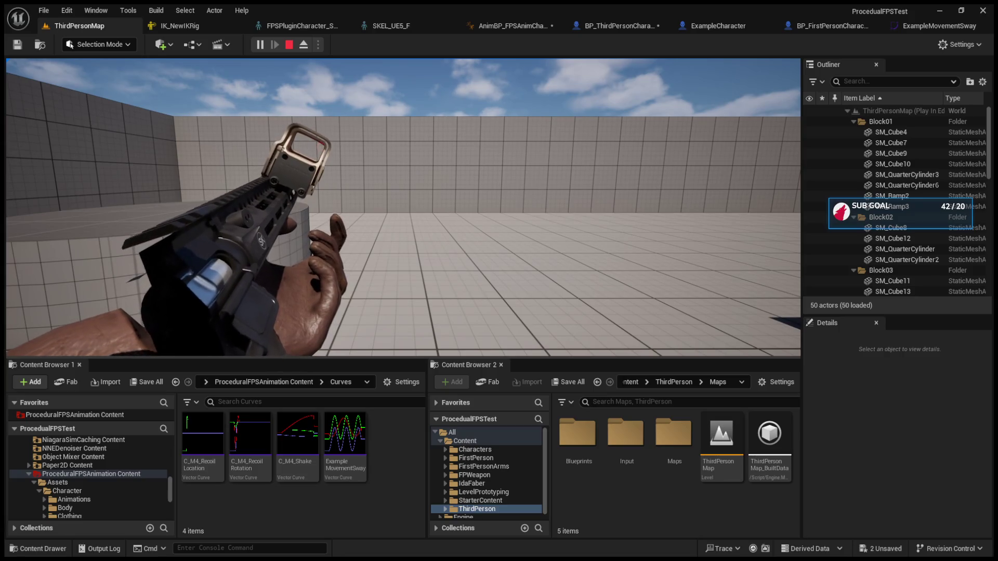
pyautogui.press('w')
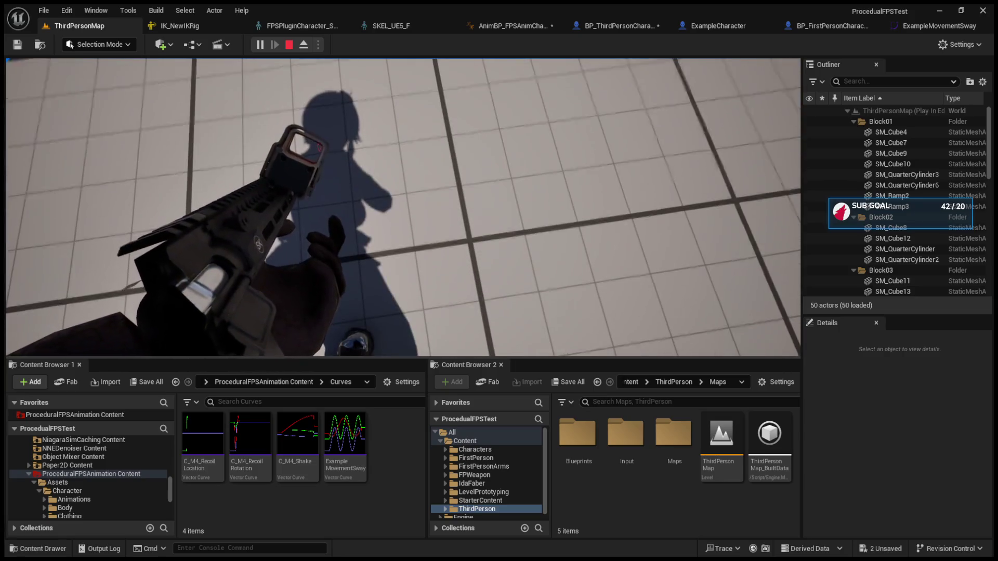
pyautogui.moveTo(403, 207)
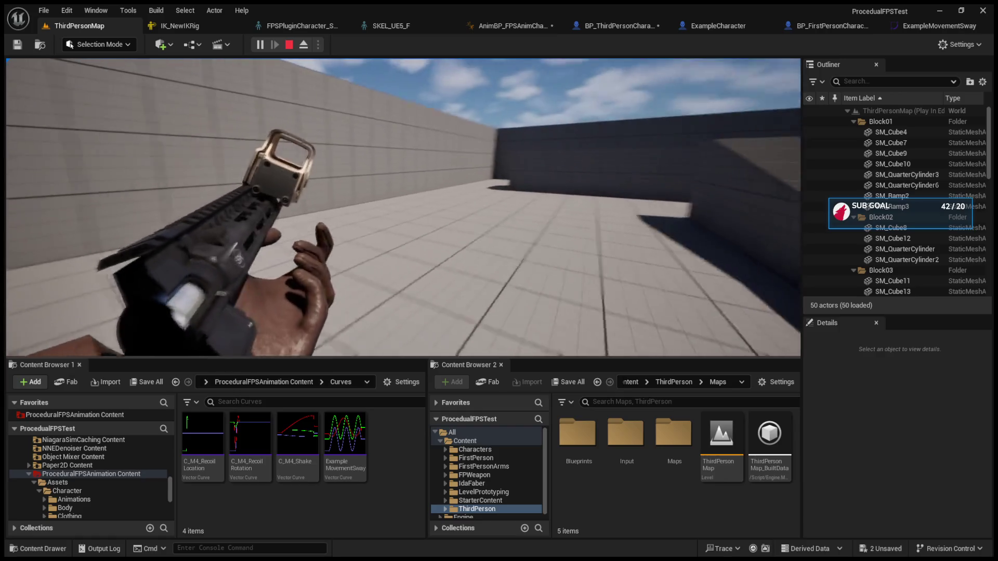
pyautogui.press('Escape')
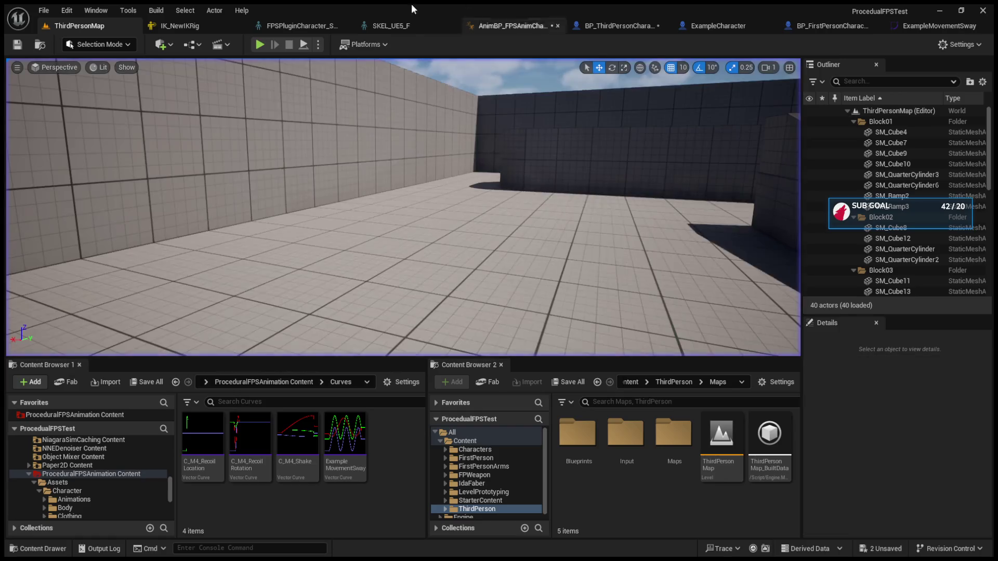
pyautogui.click(584, 25)
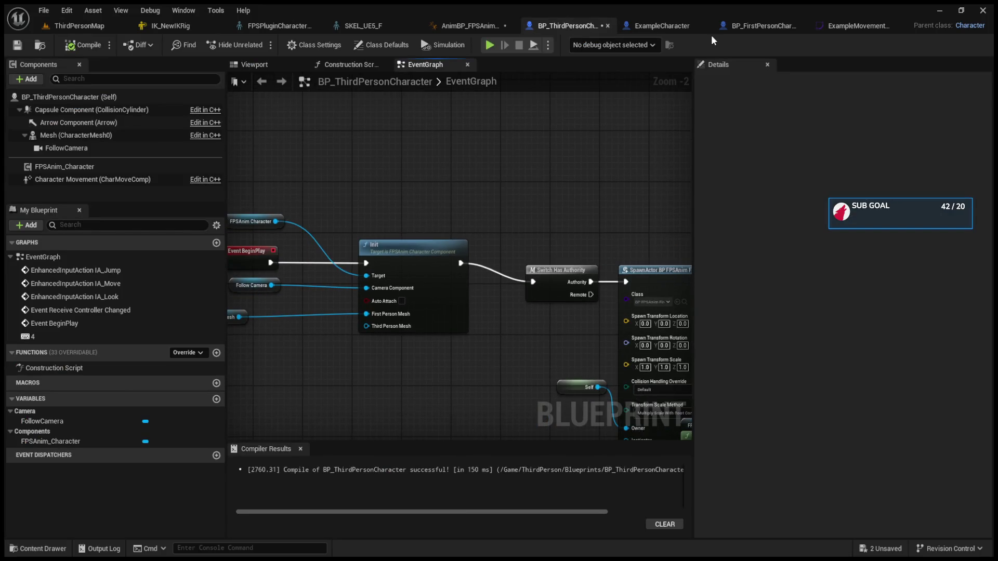
# In ExampleCharacter, select the Right Mouse Button Start Aiming / Stop Aiming nodes.
pyautogui.click(669, 27)
pyautogui.scroll(-4, 508, 203)
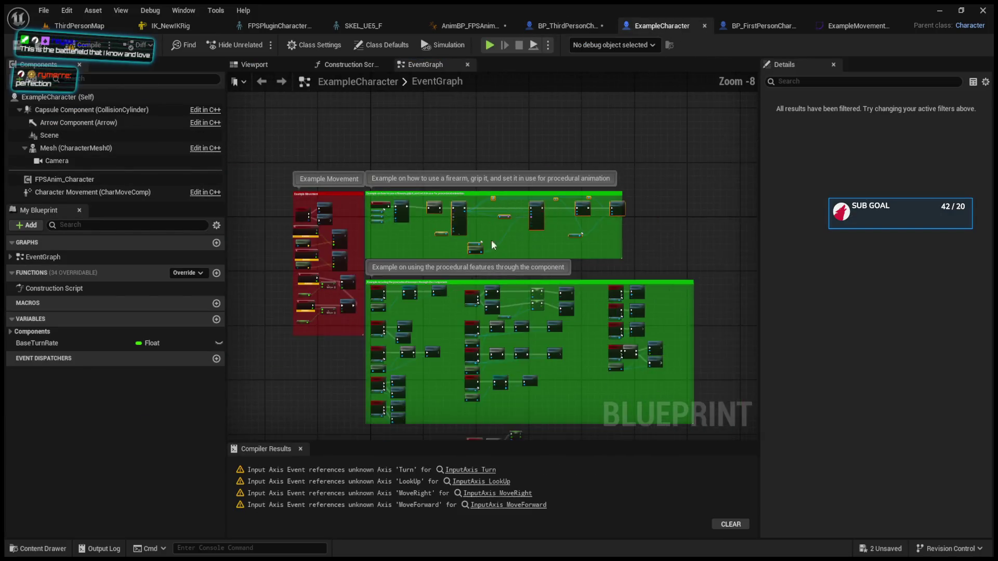
pyautogui.scroll(3, 407, 191)
pyautogui.scroll(2, 406, 192)
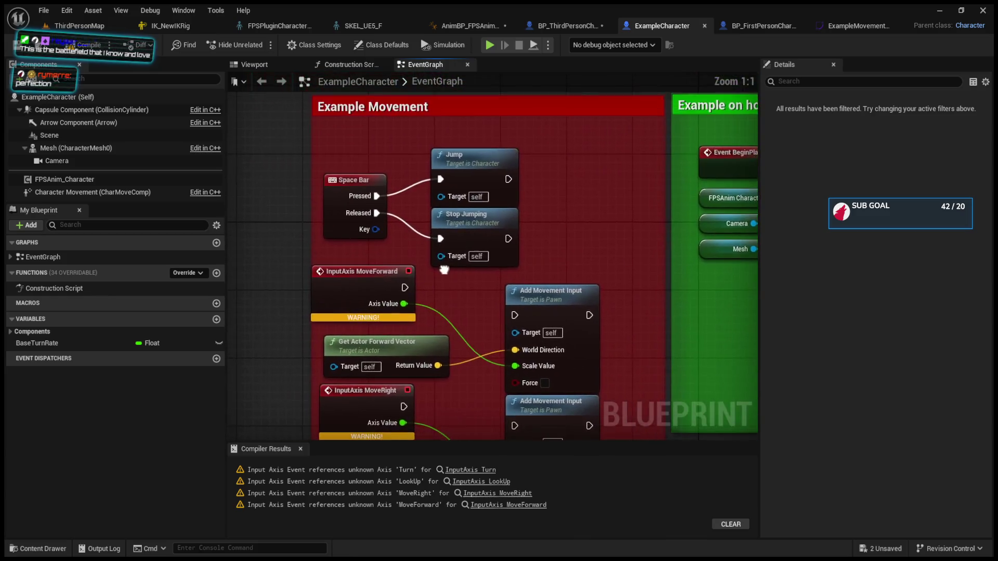
pyautogui.scroll(1, 410, 253)
pyautogui.moveTo(397, 266)
pyautogui.mouseDown()
pyautogui.moveTo(394, 244)
pyautogui.moveTo(506, 293)
pyautogui.moveTo(525, 290)
pyautogui.moveTo(434, 395)
pyautogui.mouseUp()
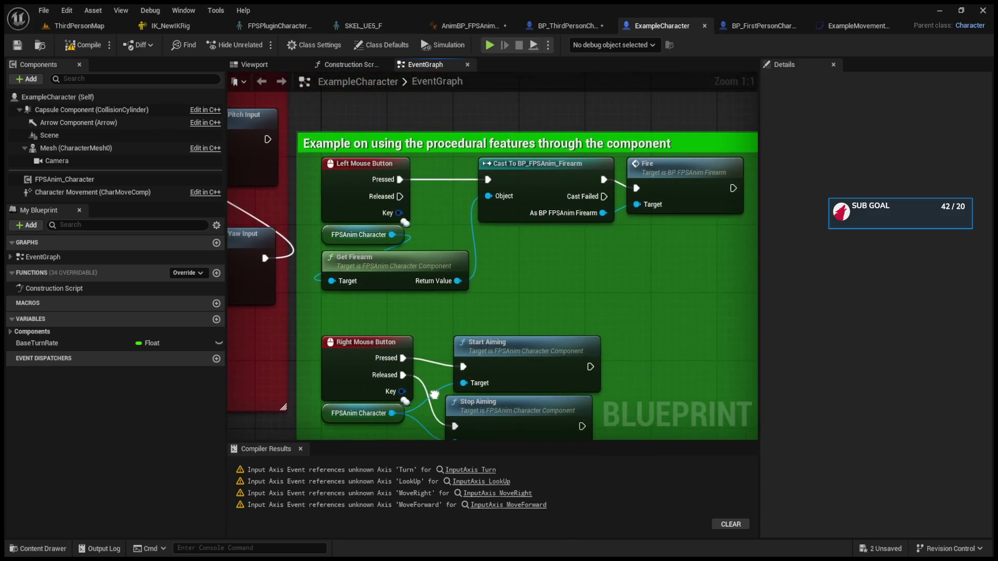
pyautogui.moveTo(478, 362); pyautogui.dragTo(403, 362)
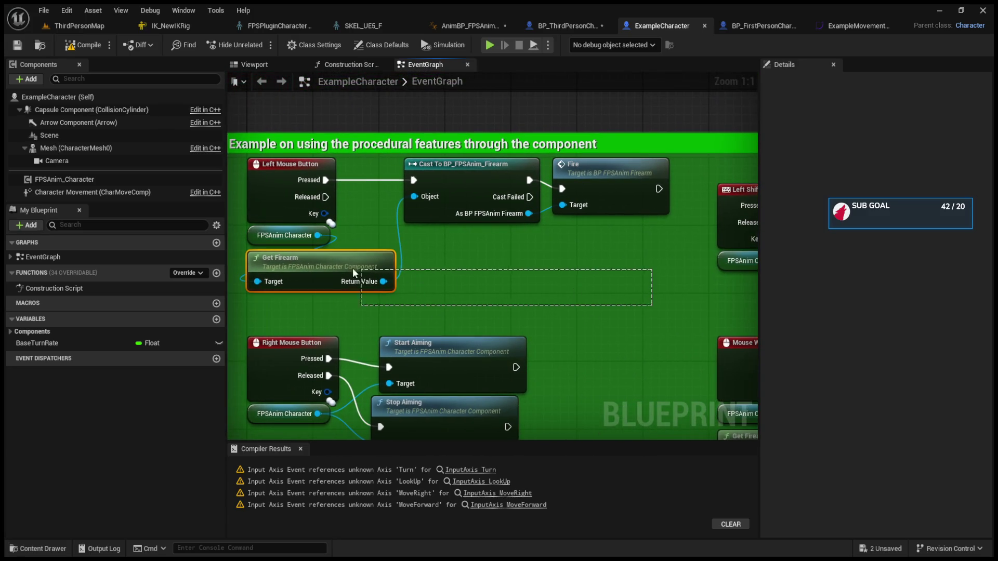
pyautogui.moveTo(331, 262); pyautogui.dragTo(290, 183)
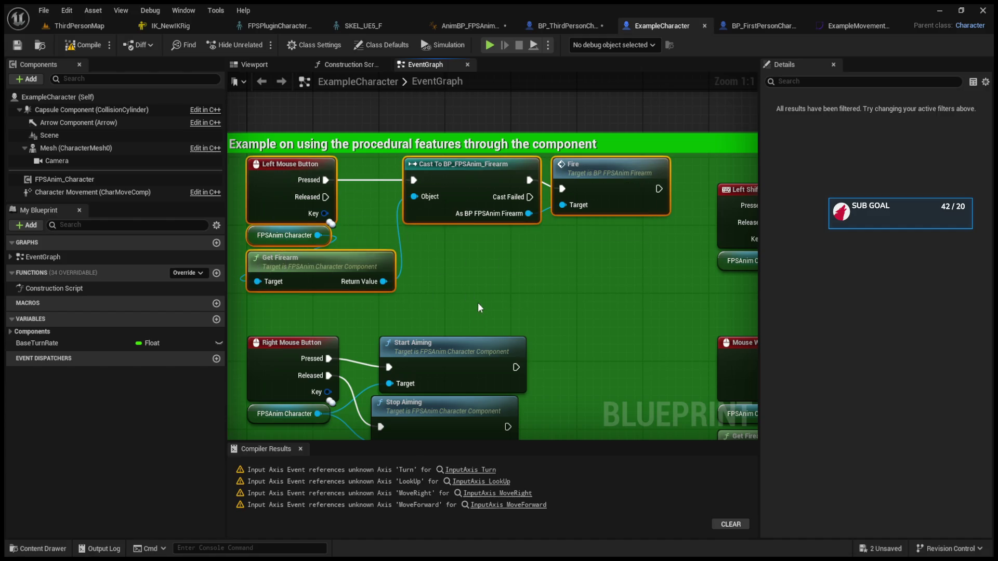
pyautogui.moveTo(478, 303); pyautogui.dragTo(491, 228)
pyautogui.click(603, 302)
pyautogui.moveTo(604, 302); pyautogui.dragTo(608, 270)
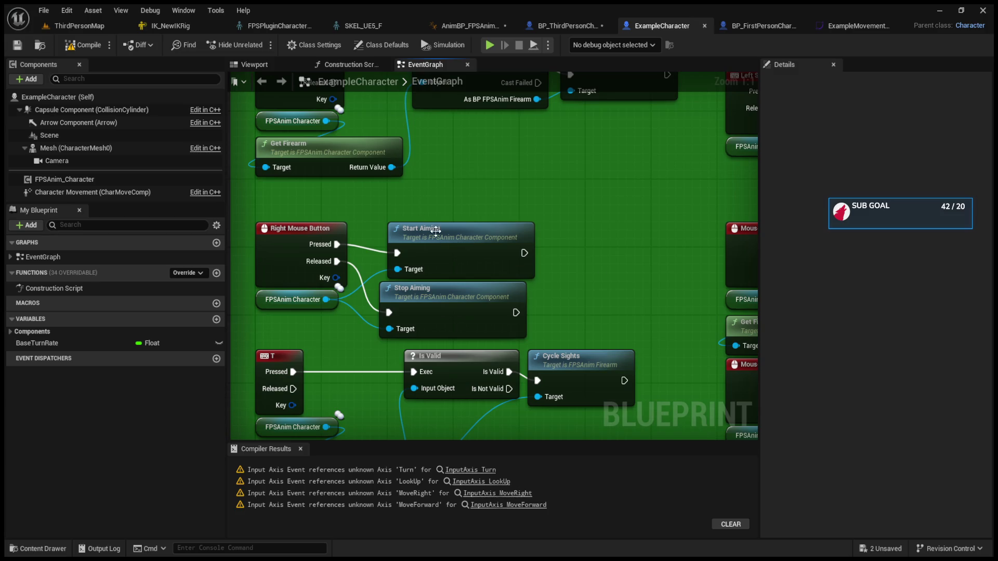
pyautogui.moveTo(404, 280); pyautogui.dragTo(467, 300)
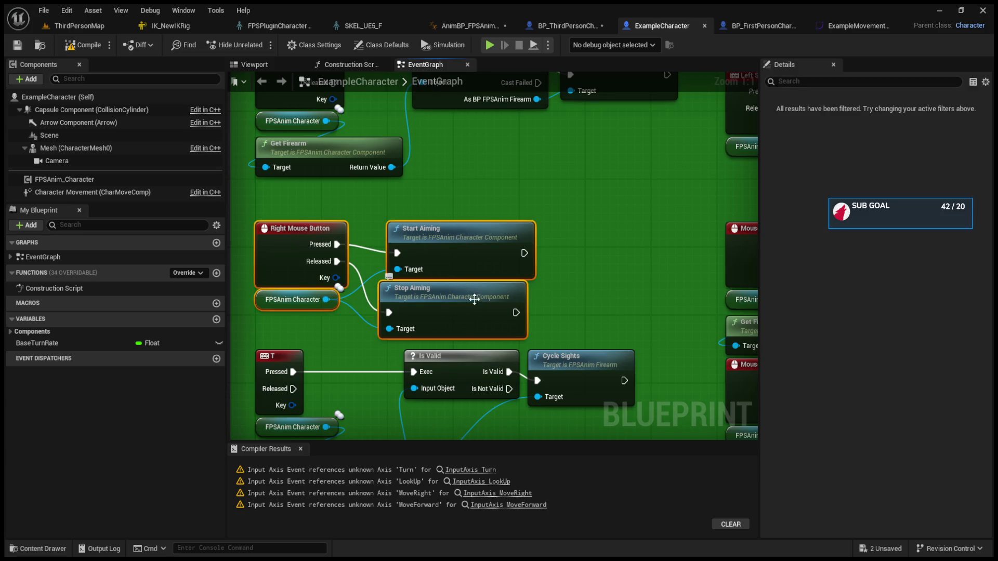
# Paste the aiming nodes into BP_ThirdPersonCharacter's graph and compile the Blueprint.
pyautogui.click(572, 26)
pyautogui.scroll(-3, 587, 187)
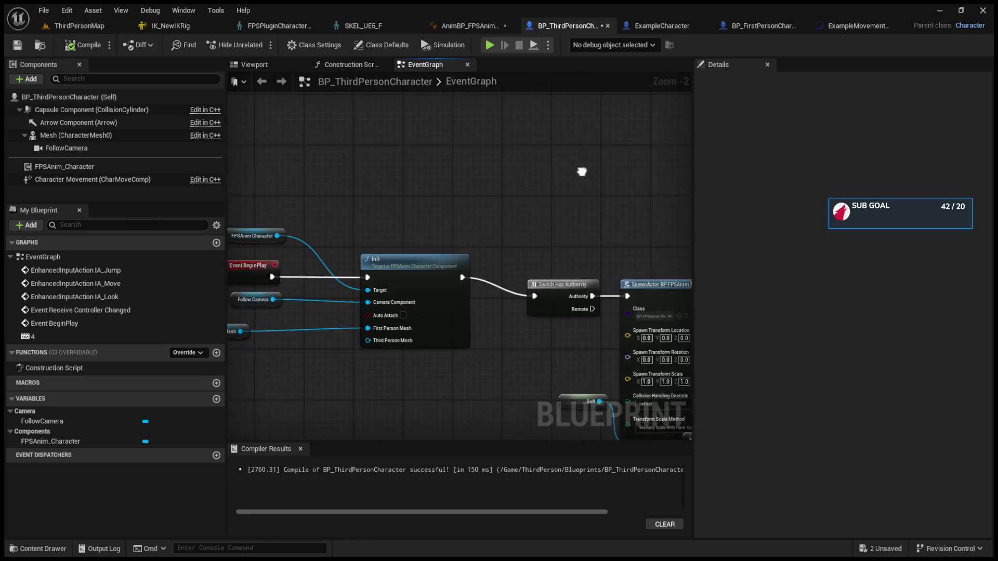
pyautogui.hotkey('ctrl', 'v')
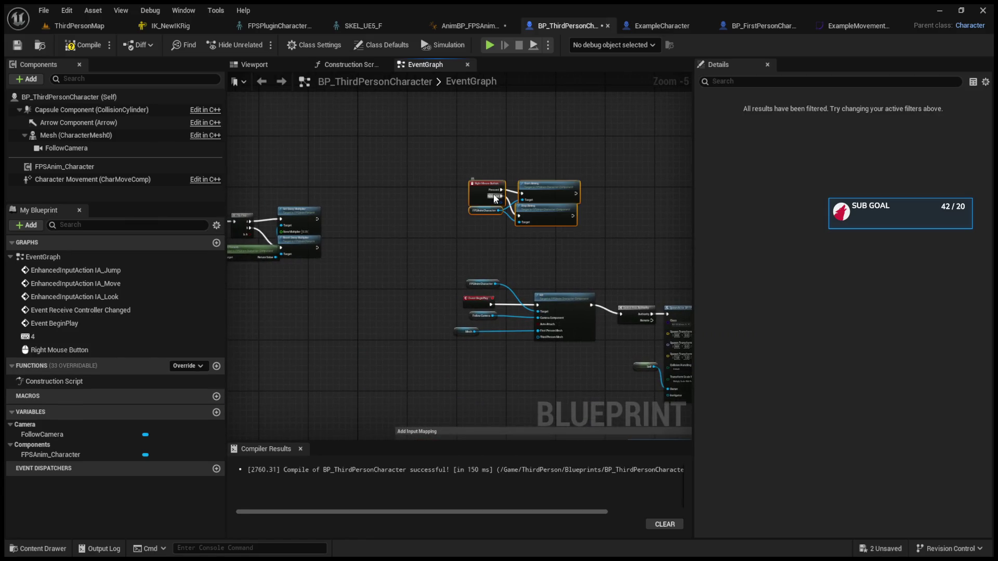
pyautogui.scroll(3, 494, 195)
pyautogui.moveTo(493, 116); pyautogui.dragTo(463, 115)
pyautogui.click(100, 45)
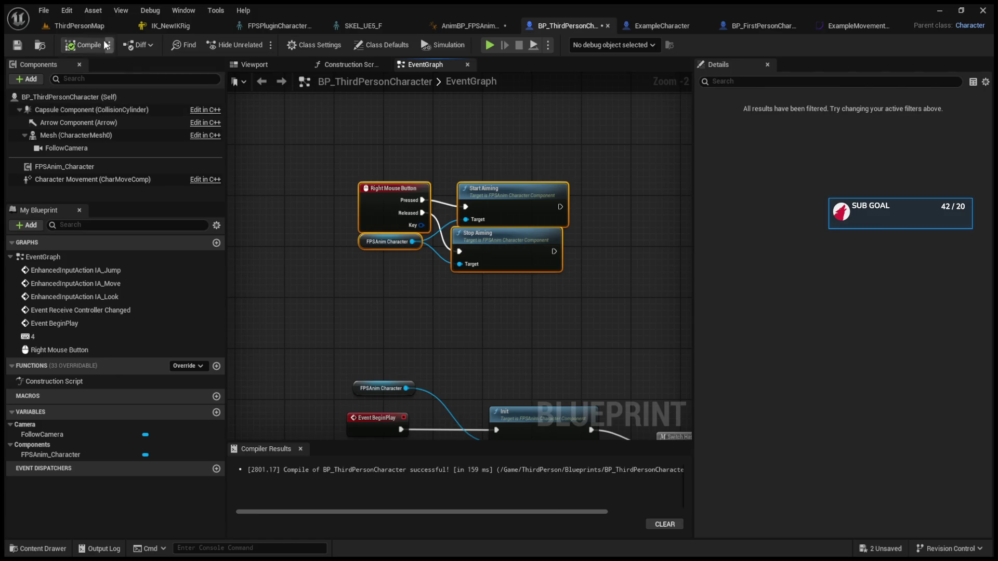
# Play ThirdPersonMap, eject with F8 to watch the character aim, then open SKEL_UE5_F.
pyautogui.click(78, 25)
pyautogui.click(261, 45)
pyautogui.click(355, 177)
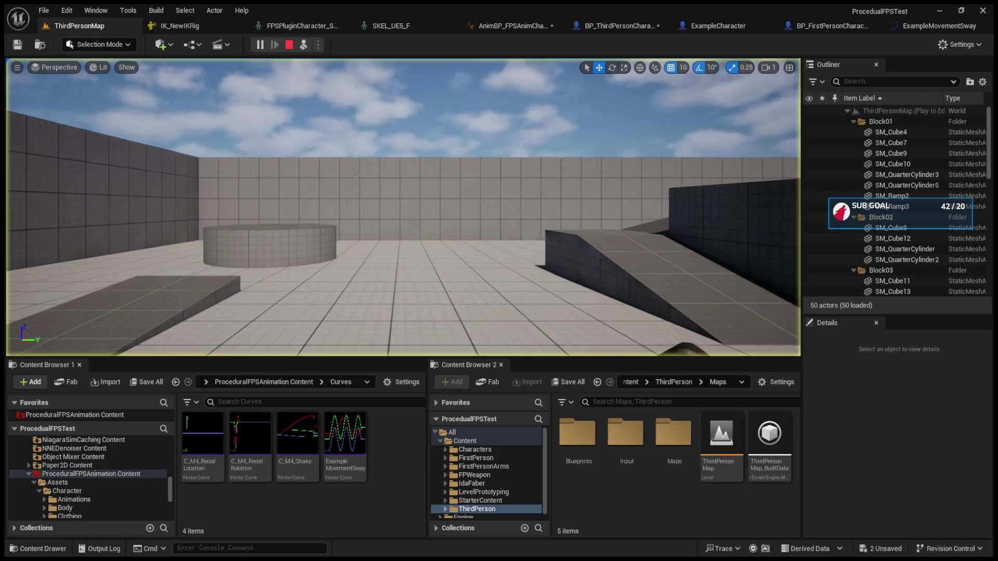
pyautogui.press('F8')
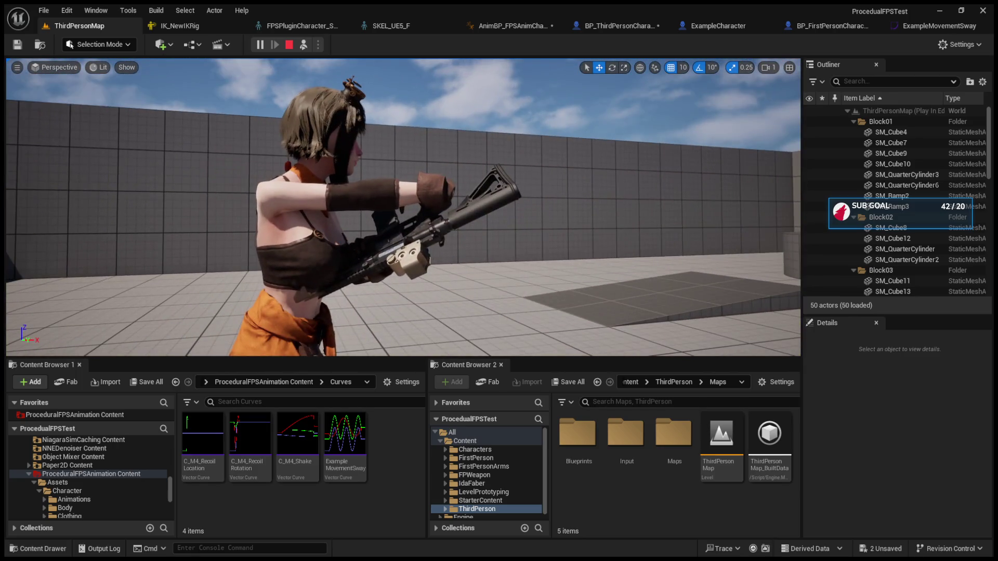
pyautogui.moveTo(404, 208)
pyautogui.mouseDown()
pyautogui.moveTo(403, 250)
pyautogui.moveTo(403, 187)
pyautogui.moveTo(403, 207)
pyautogui.mouseUp()
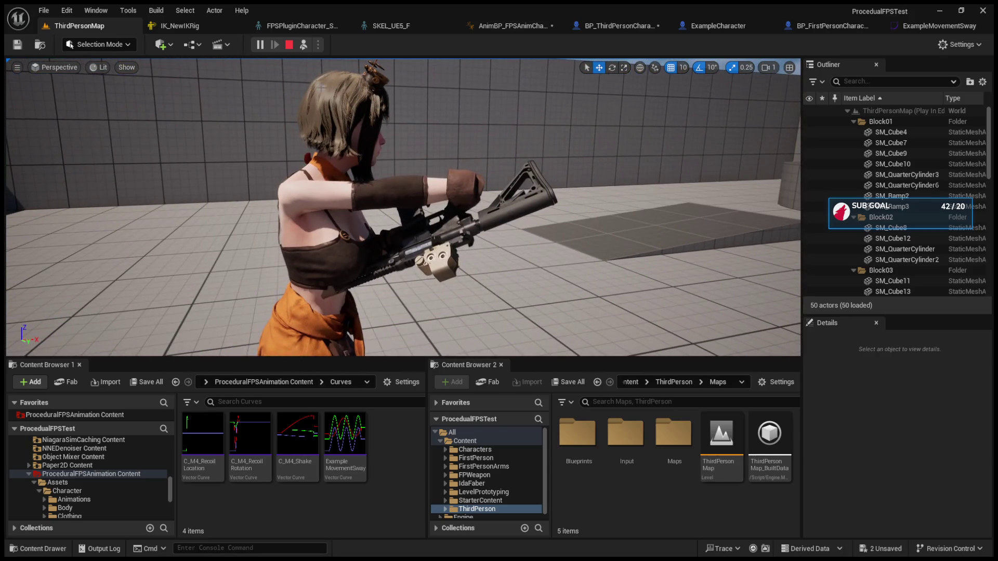
pyautogui.click(370, 24)
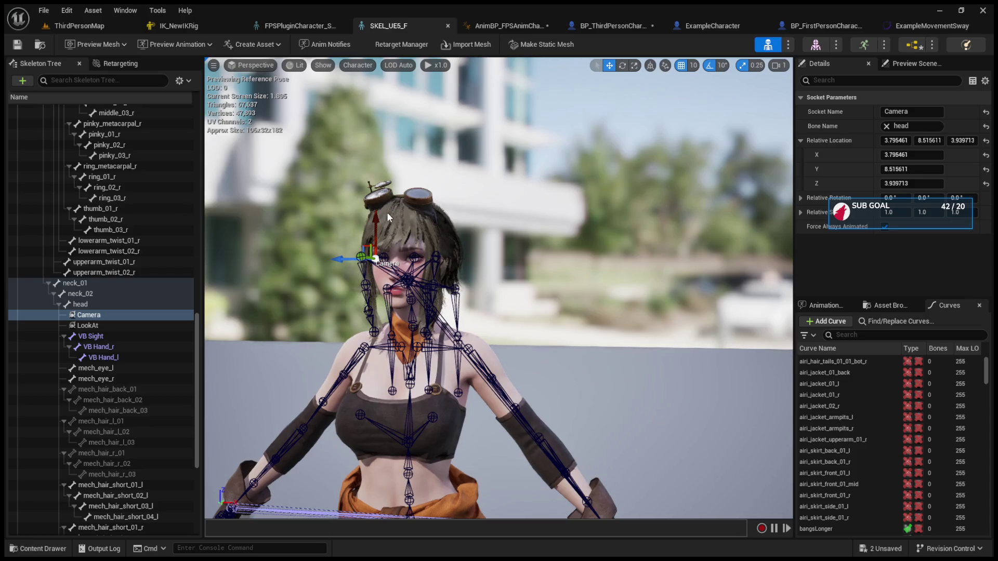
# Move the Camera socket to 0, 0, -35.698 and check it in the running play test.
pyautogui.scroll(2, 387, 217)
pyautogui.click(884, 140)
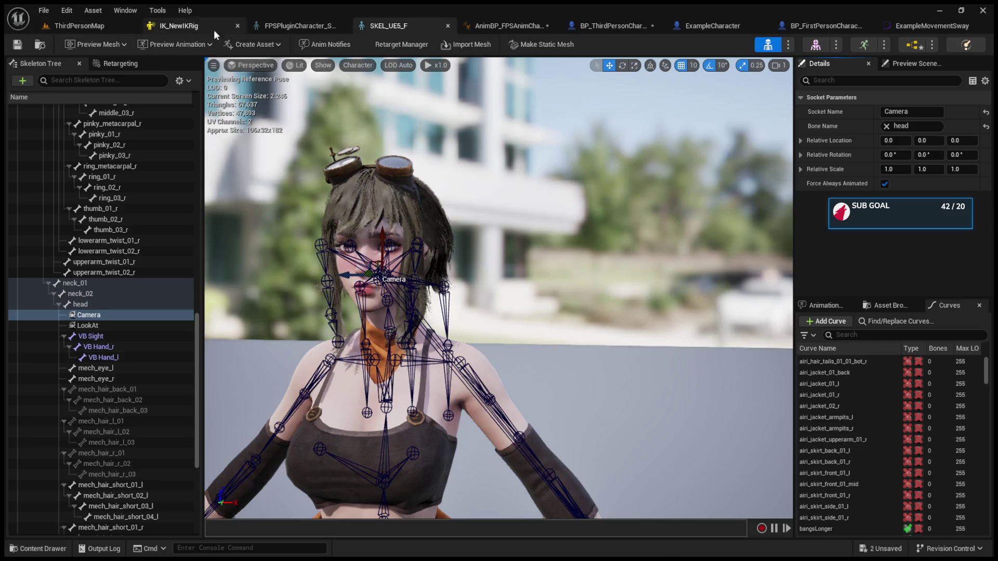
pyautogui.click(71, 30)
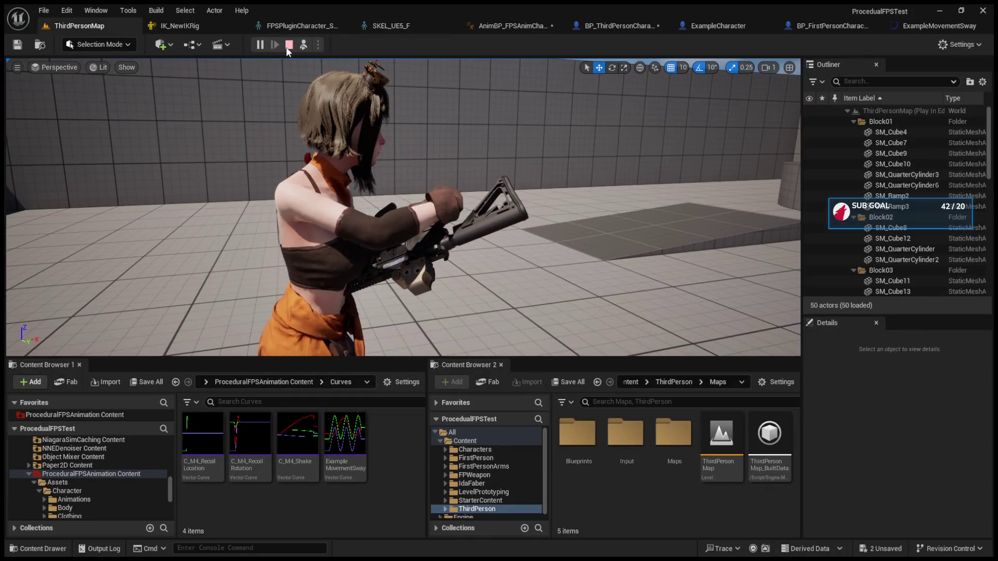
pyautogui.click(412, 183)
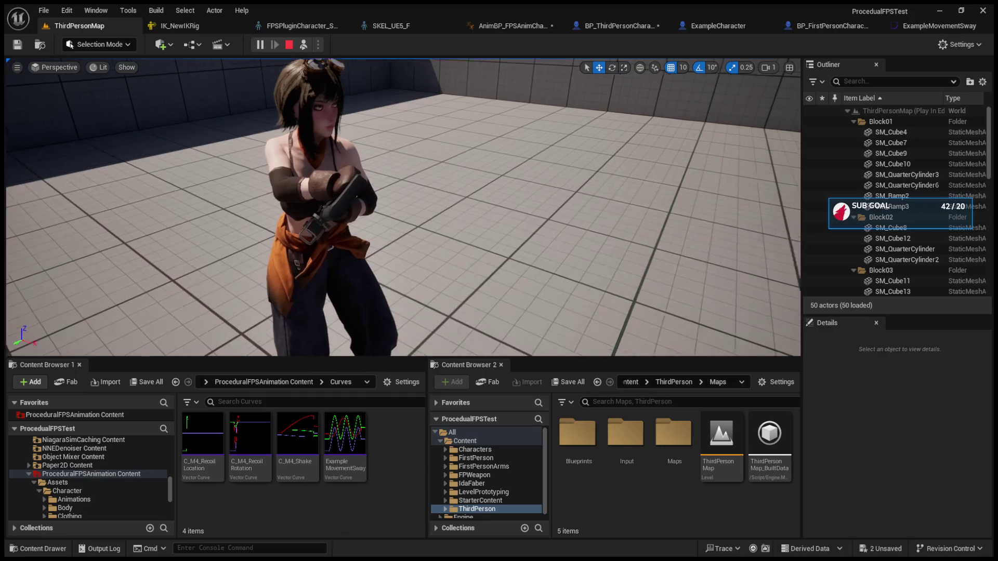
pyautogui.hotkey('shift', 'F1')
# Compare the FPS plugin character's skeleton and IK_NewIKRig, then return to SKEL_UE5_F.
pyautogui.click(387, 26)
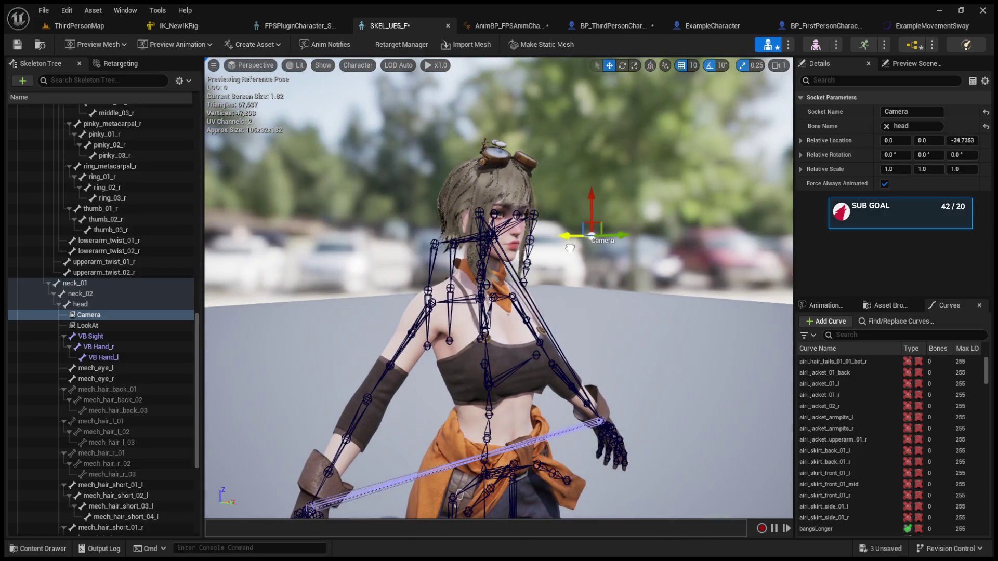
pyautogui.click(94, 21)
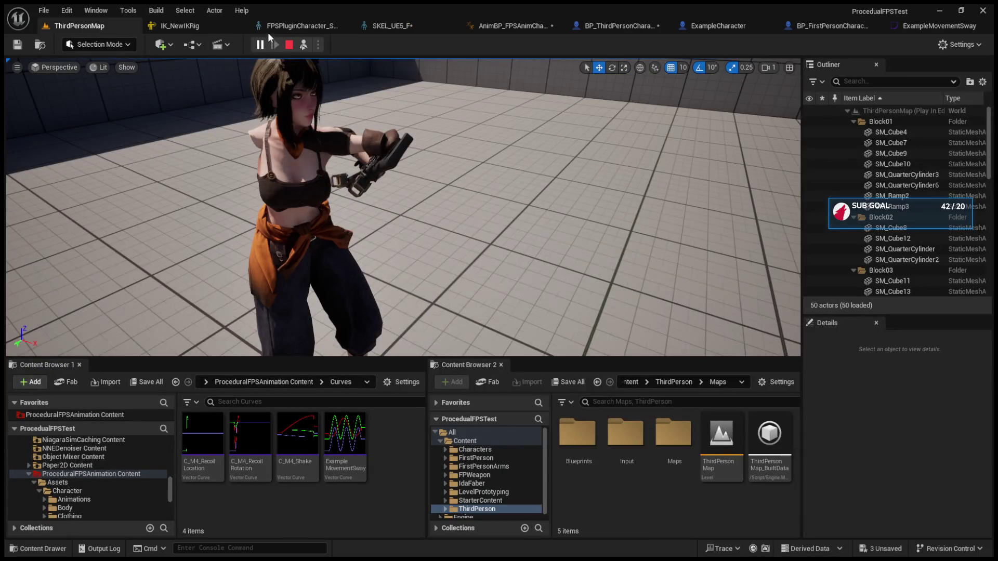
pyautogui.click(279, 26)
pyautogui.click(204, 23)
pyautogui.click(324, 24)
pyautogui.click(383, 29)
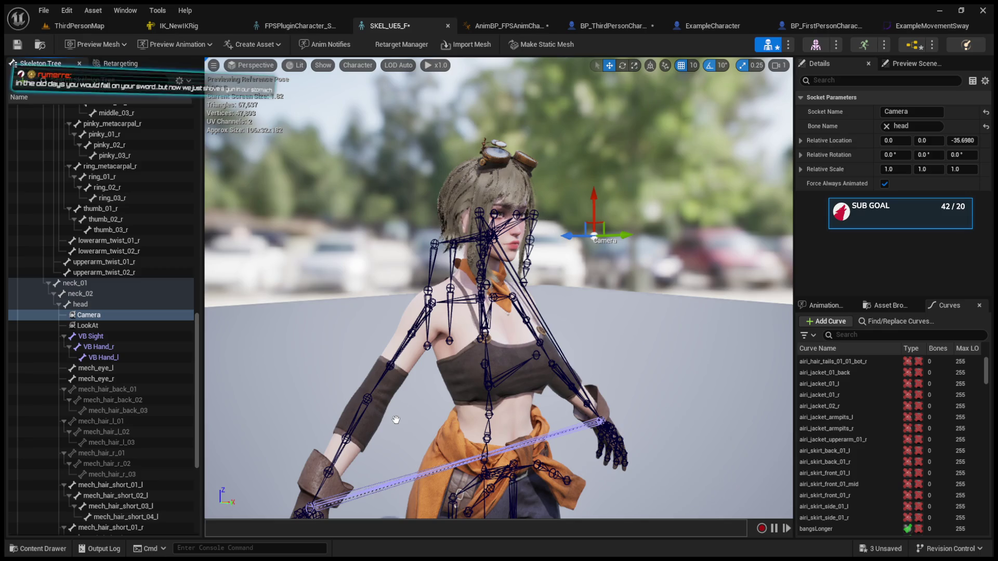
# Rotate the Camera socket about 90° around Z and check the play test.
pyautogui.scroll(-5, 407, 501)
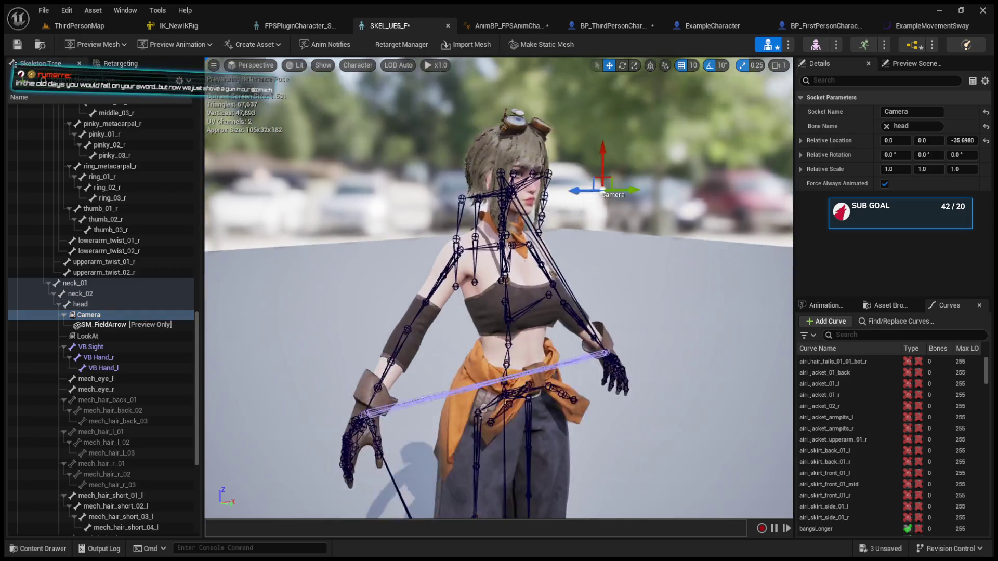
pyautogui.moveTo(256, 420)
pyautogui.mouseDown()
pyautogui.moveTo(281, 411)
pyautogui.moveTo(256, 419)
pyautogui.mouseUp()
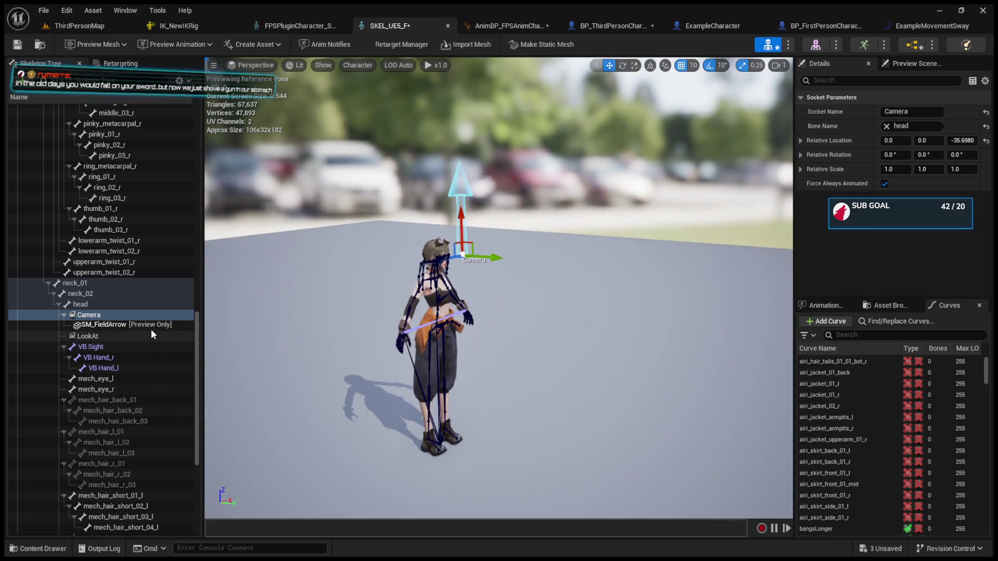
pyautogui.press('f')
pyautogui.press('e')
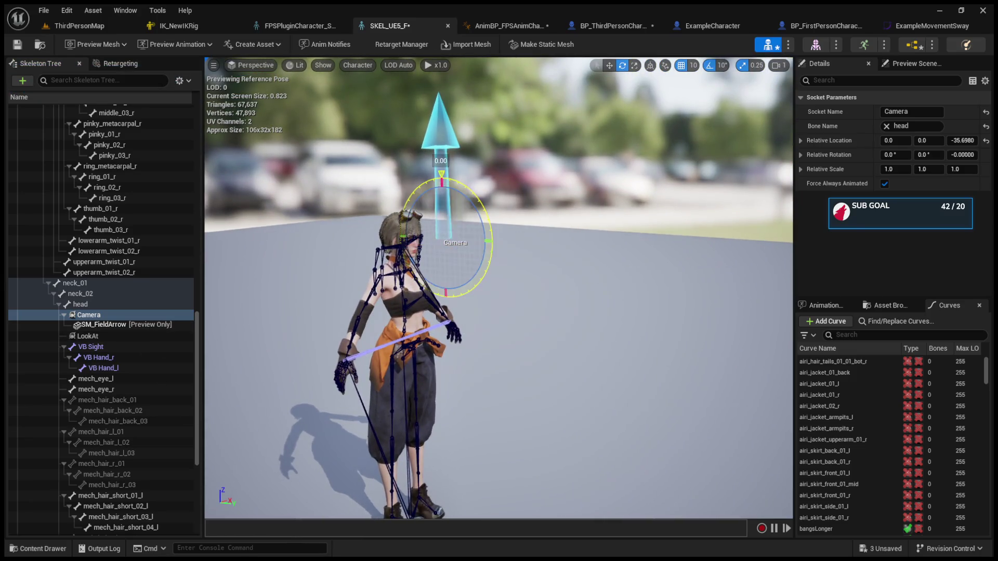
pyautogui.moveTo(489, 245)
pyautogui.mouseDown()
pyautogui.moveTo(489, 206)
pyautogui.moveTo(493, 244)
pyautogui.mouseUp()
pyautogui.press('w')
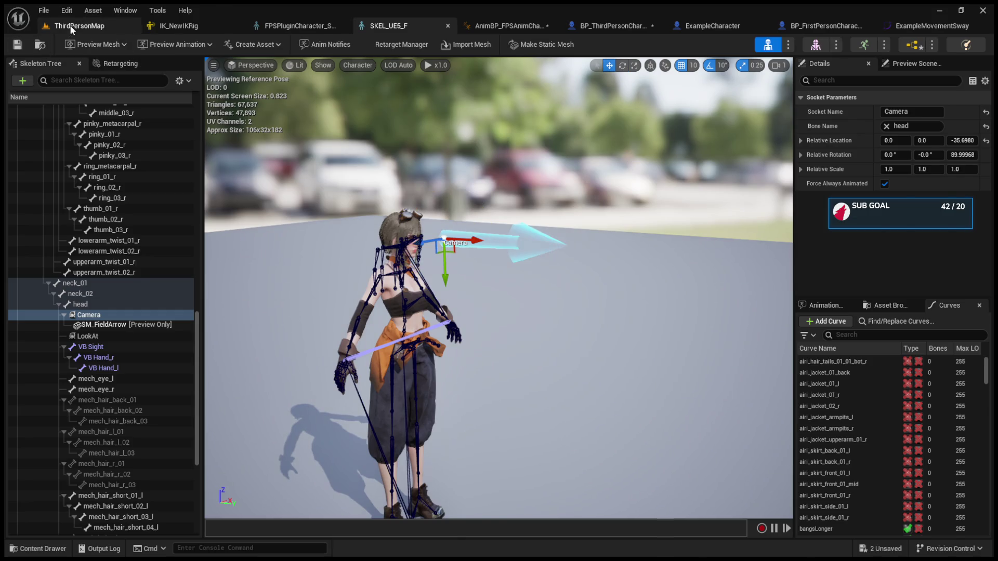
pyautogui.click(70, 25)
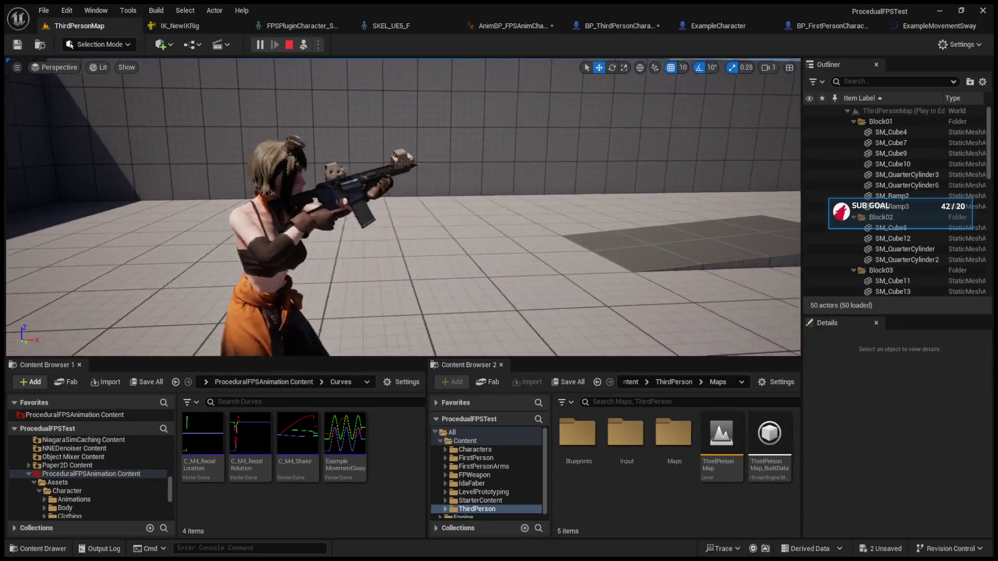
# Re-possess the character, walk it toward the cylinder, then eject with F8.
pyautogui.hotkey('shift', 'F1')
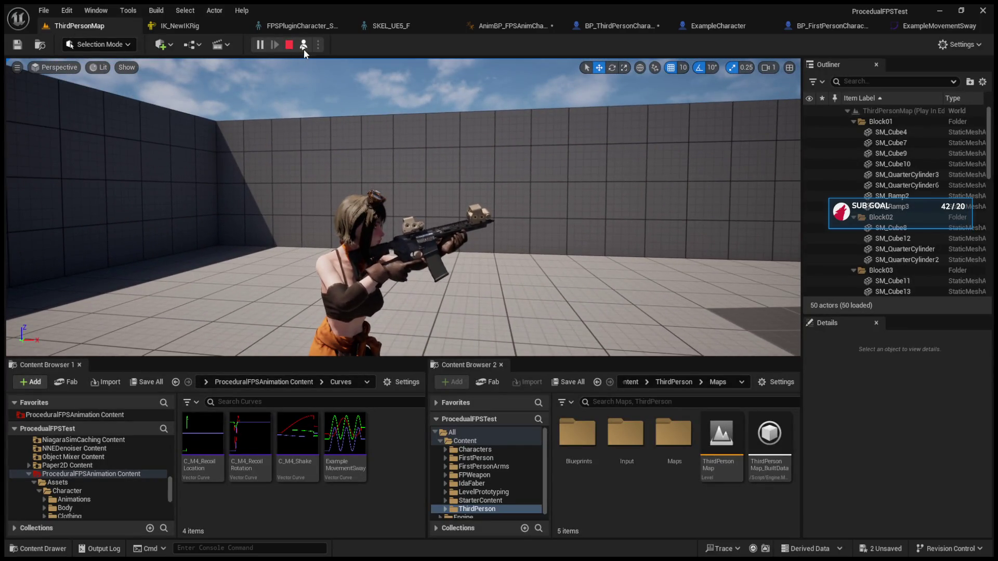
pyautogui.click(304, 45)
pyautogui.click(445, 270)
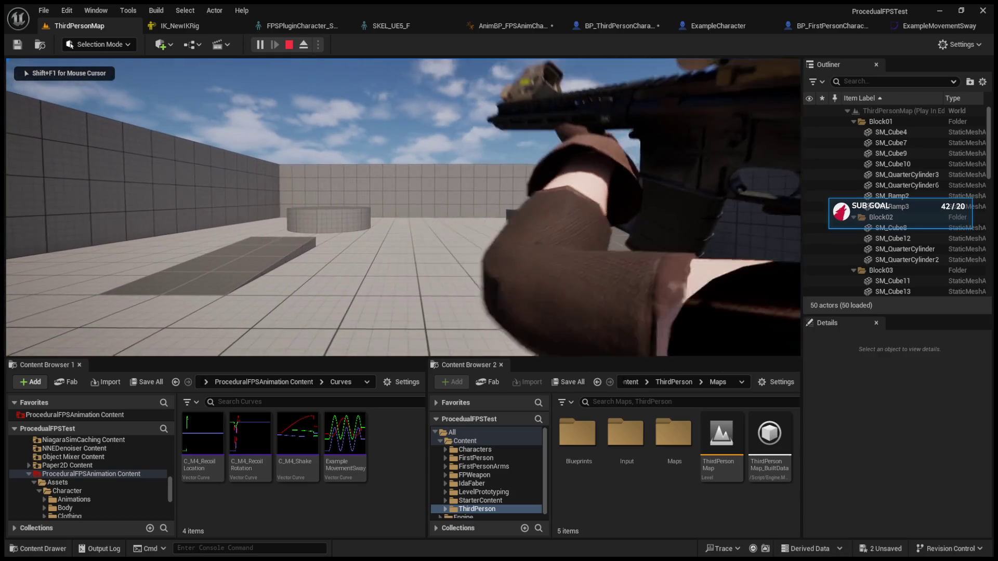
pyautogui.press('w')
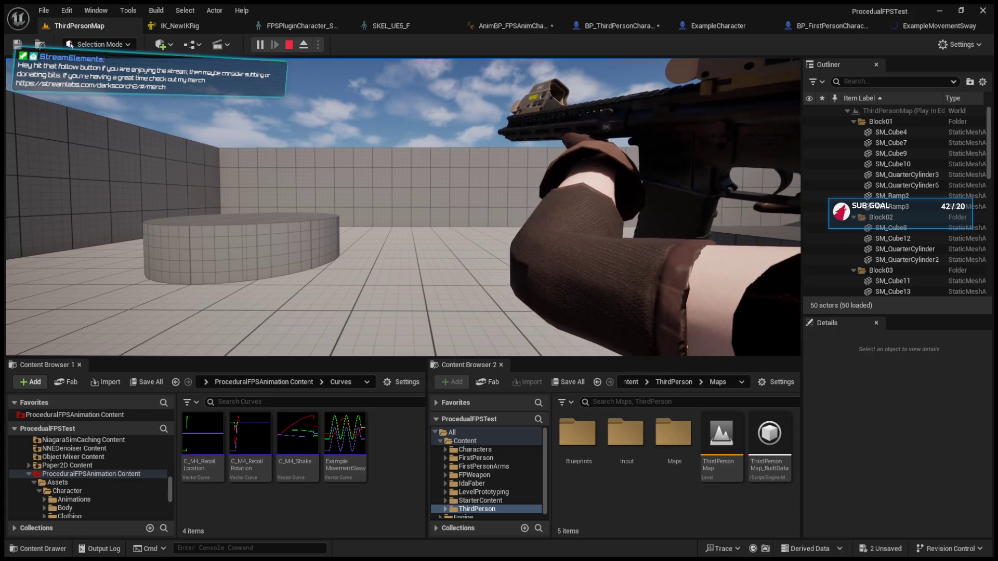
pyautogui.press('F8')
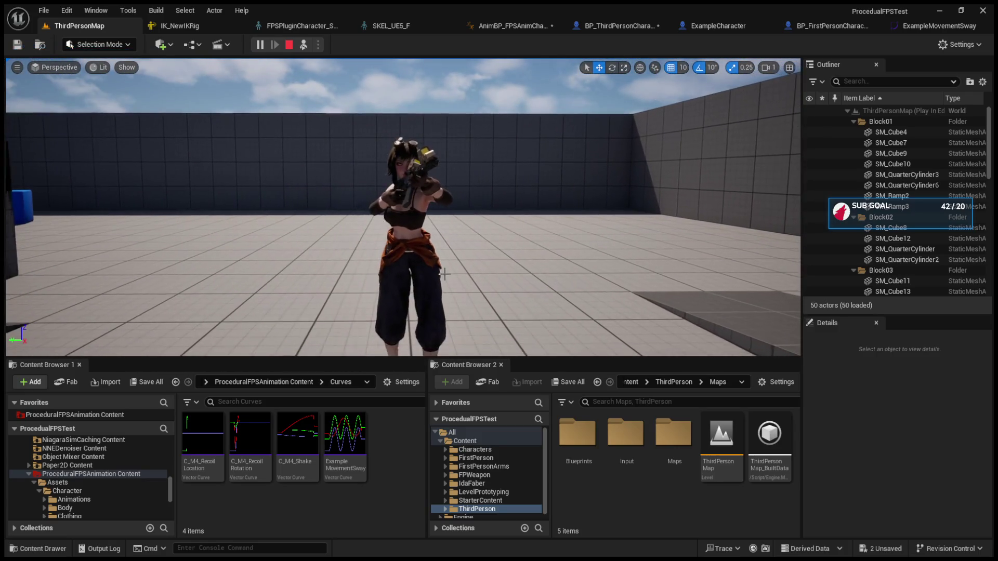
# Browse the FPSPluginCharacter skeleton and IK_NewIKRig, then restart play and eject with F8.
pyautogui.click(291, 26)
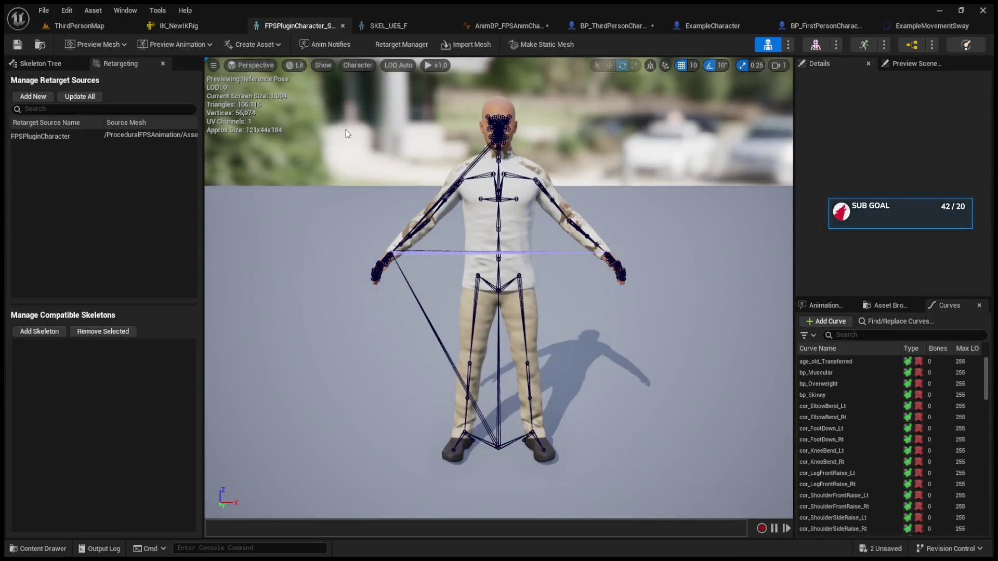
pyautogui.click(214, 26)
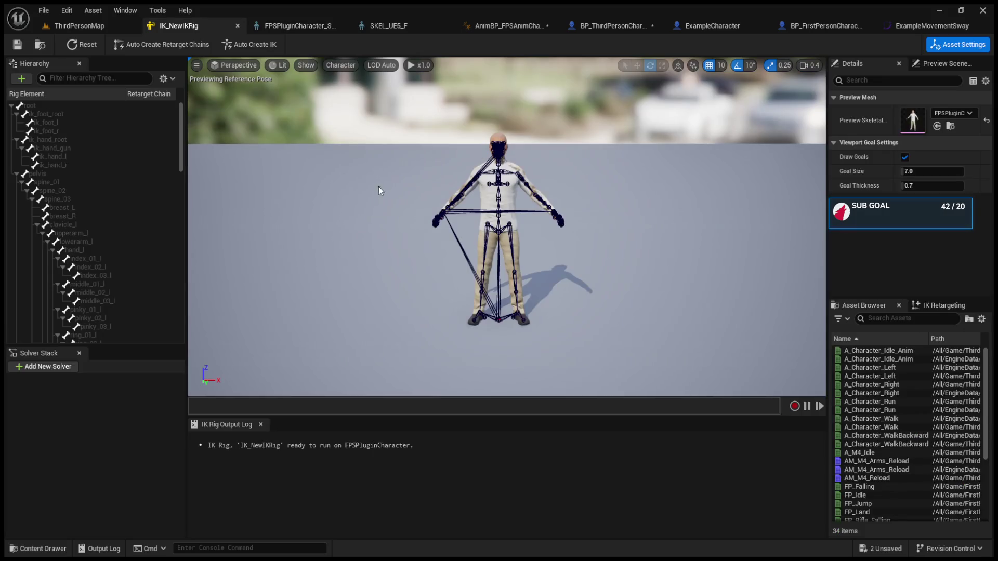
pyautogui.click(78, 26)
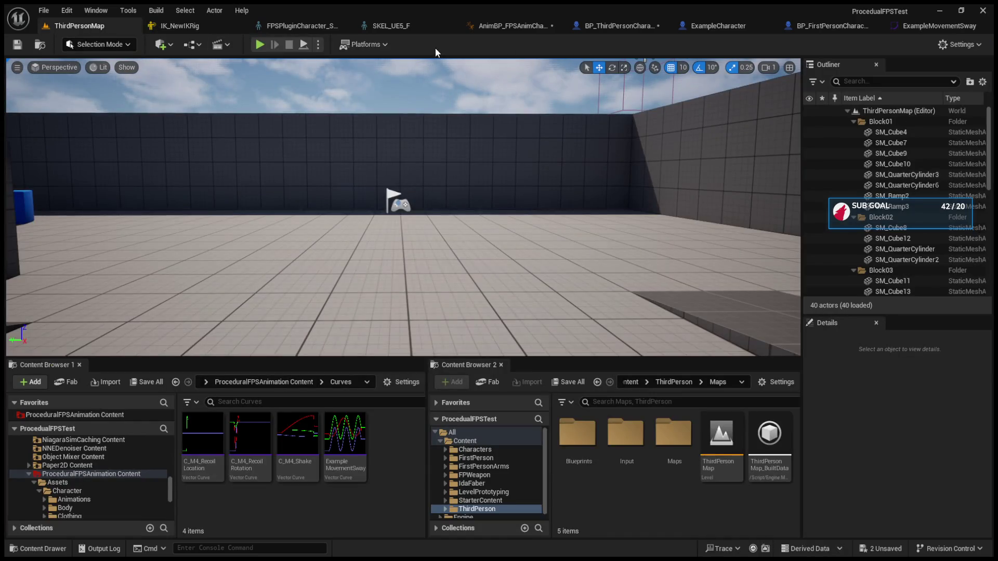
pyautogui.click(259, 44)
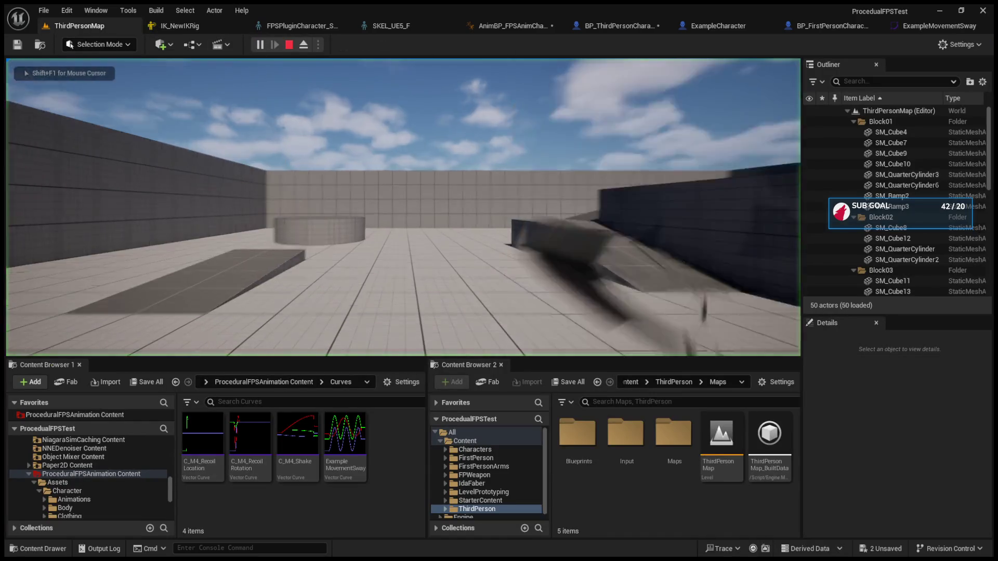
pyautogui.press('F8')
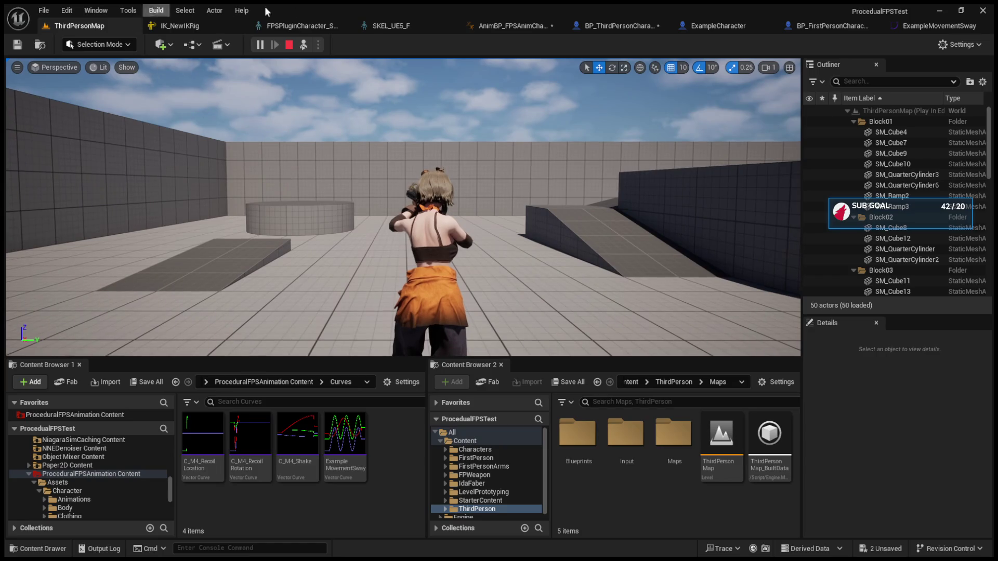
# Untick Camera Mesh Hidden in Game on FollowCamera, then play-test and eject with F8.
pyautogui.click(588, 28)
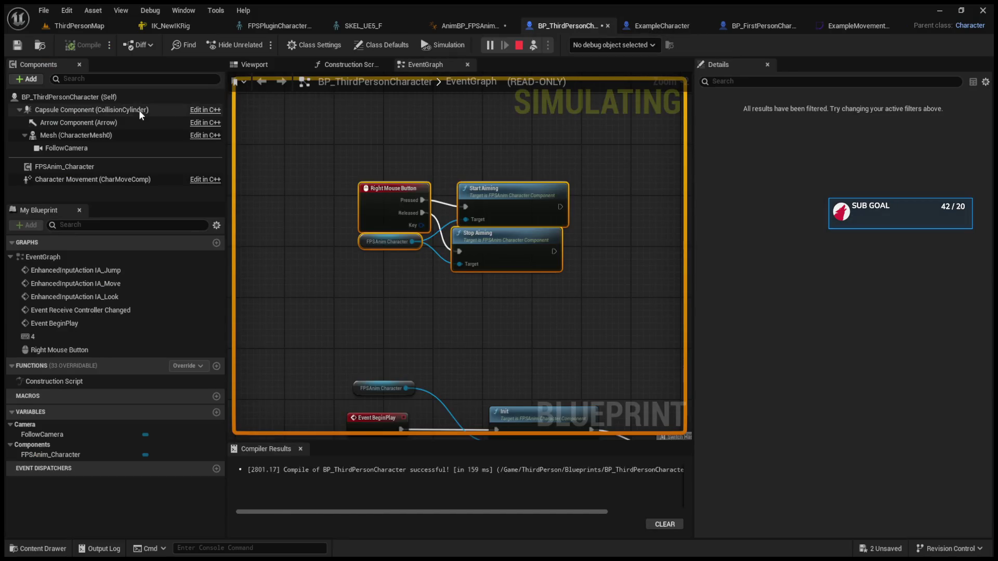
pyautogui.click(73, 148)
pyautogui.click(715, 81)
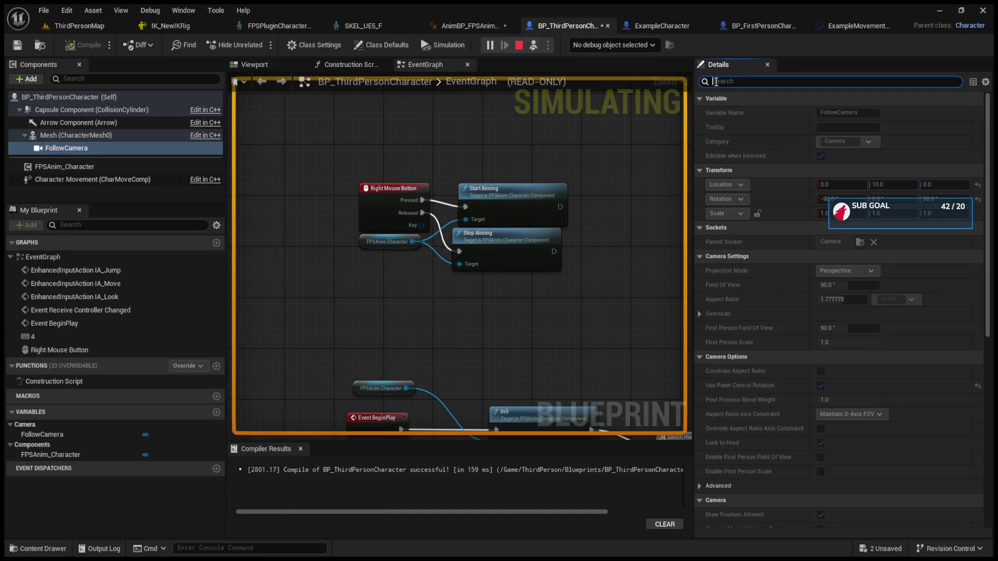
pyautogui.write('visib')
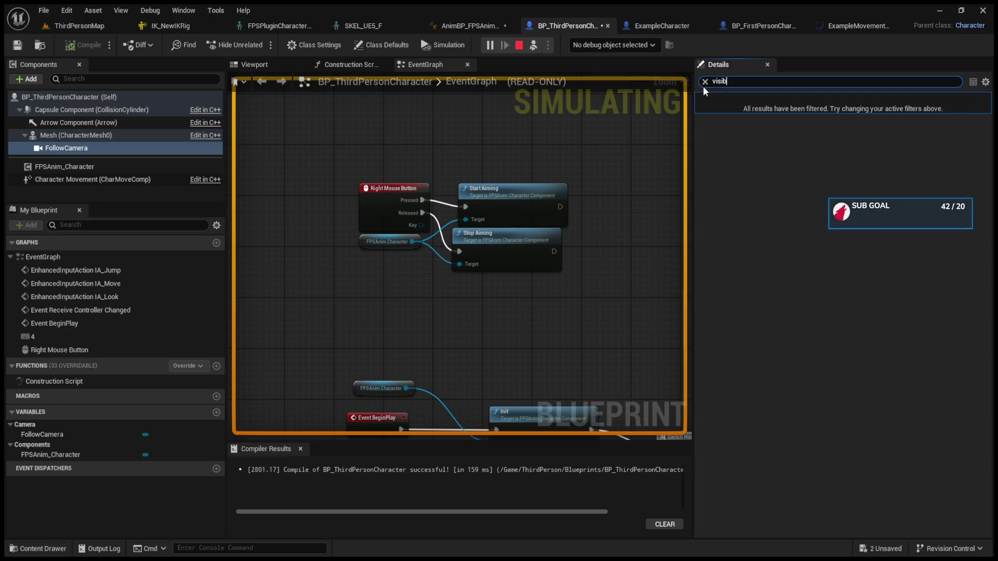
pyautogui.click(519, 45)
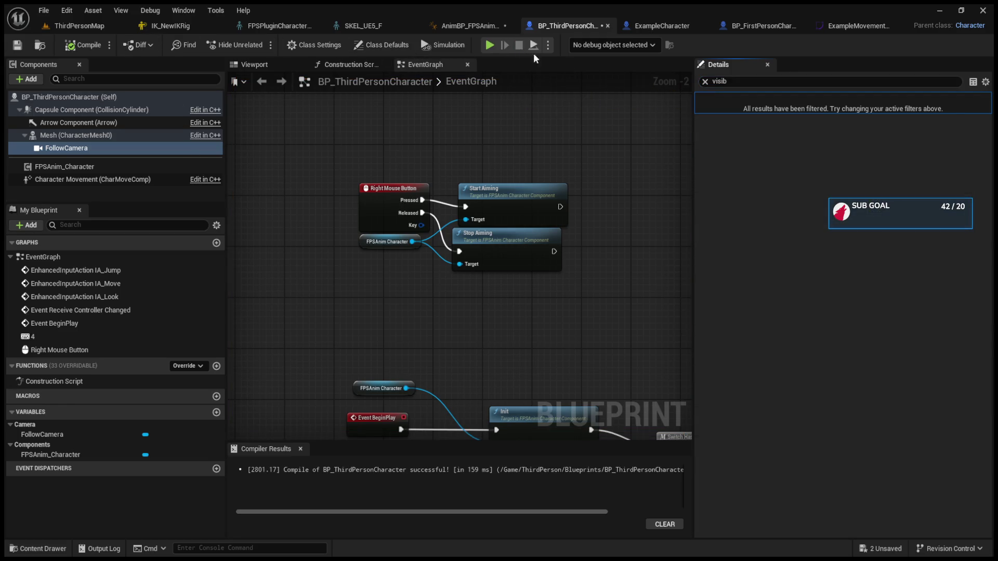
pyautogui.click(704, 81)
pyautogui.write('hidde')
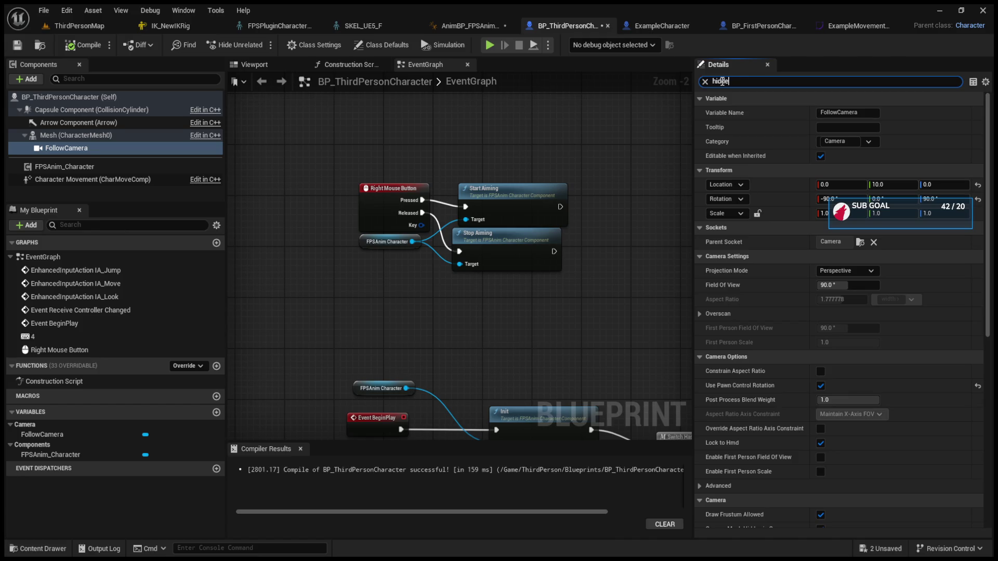
pyautogui.write('n')
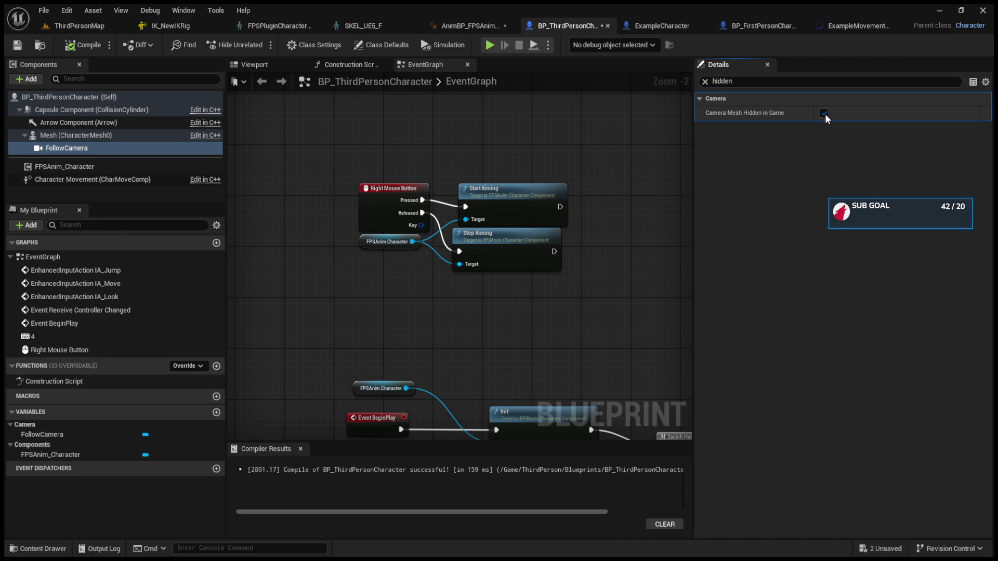
pyautogui.click(76, 26)
pyautogui.click(260, 45)
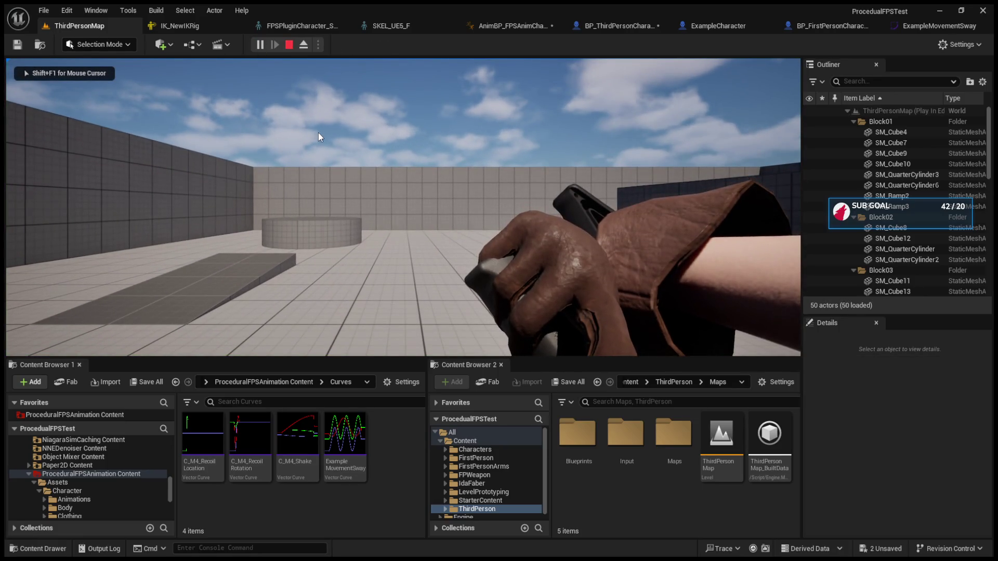
pyautogui.press('F8')
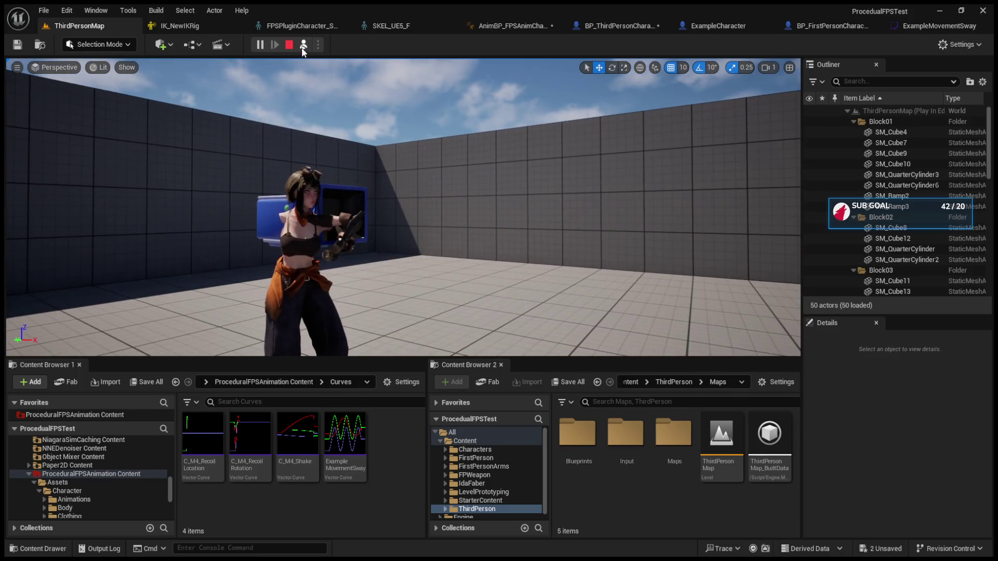
# Eject from play and orbit to see the camera mesh, then stop the BP_ThirdPersonCharacter simulation.
pyautogui.click(304, 46)
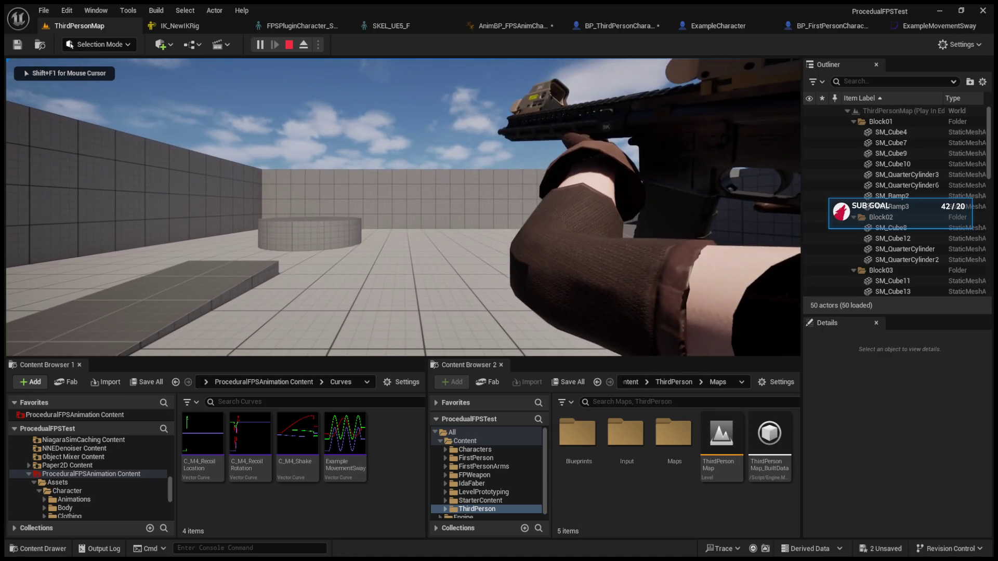
pyautogui.press('F8')
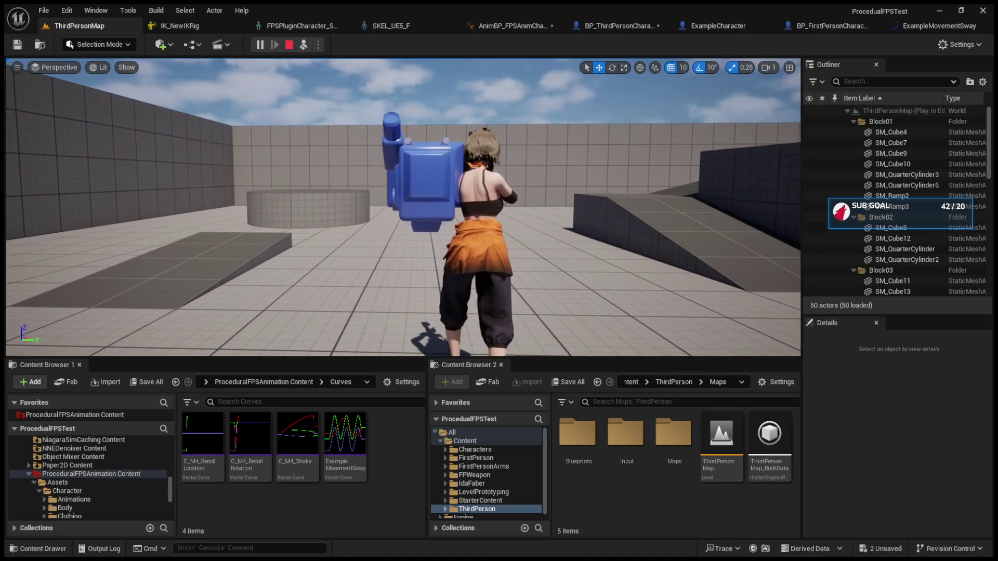
pyautogui.scroll(-2, 411, 211)
pyautogui.moveTo(411, 211)
pyautogui.mouseDown()
pyautogui.moveTo(377, 234)
pyautogui.moveTo(281, 232)
pyautogui.moveTo(532, 189)
pyautogui.mouseUp()
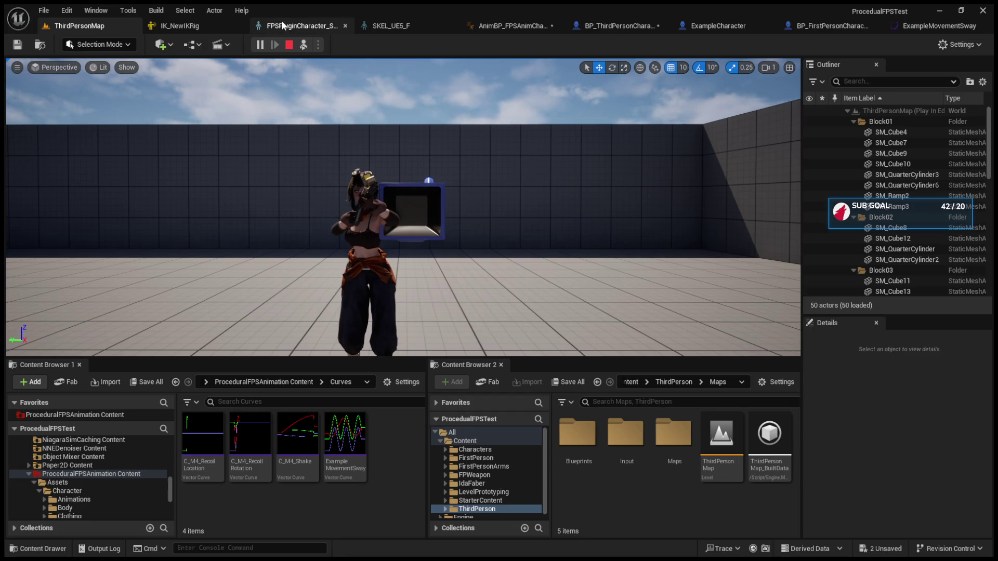
pyautogui.click(632, 26)
pyautogui.click(519, 46)
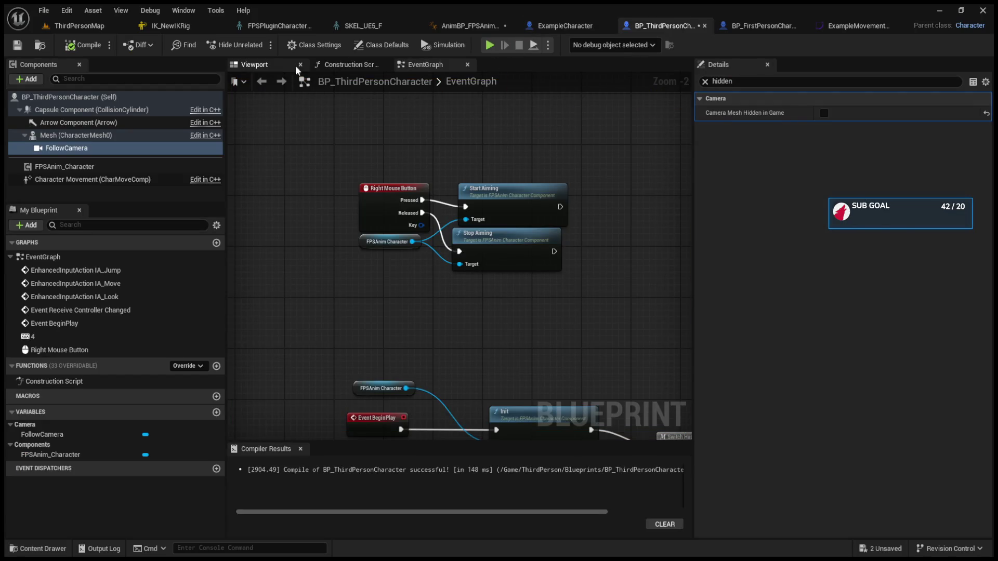
# Set the SKEL_UE5_F Camera socket's Z location to 0 and save the skeleton.
pyautogui.click(281, 66)
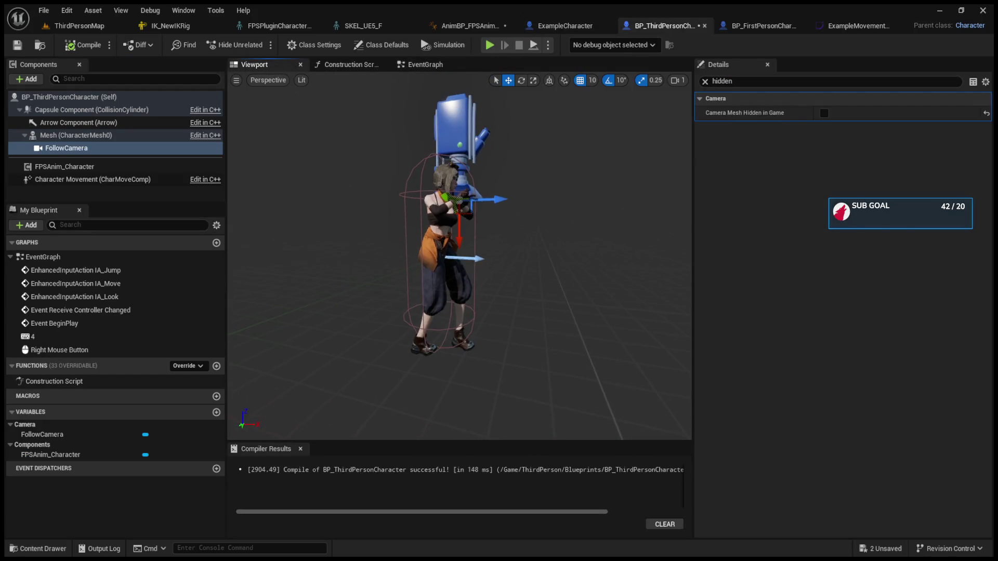
pyautogui.click(705, 81)
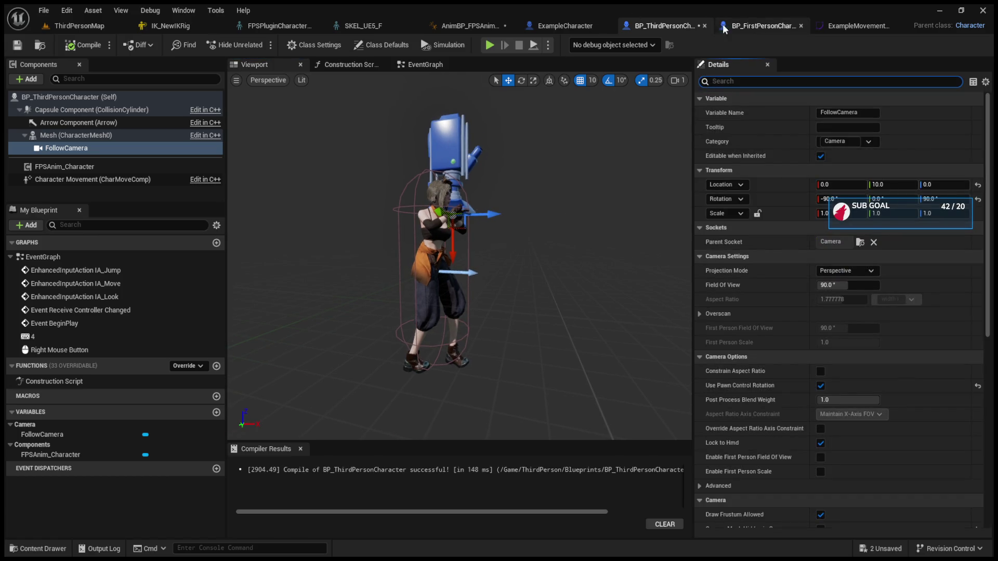
pyautogui.click(333, 28)
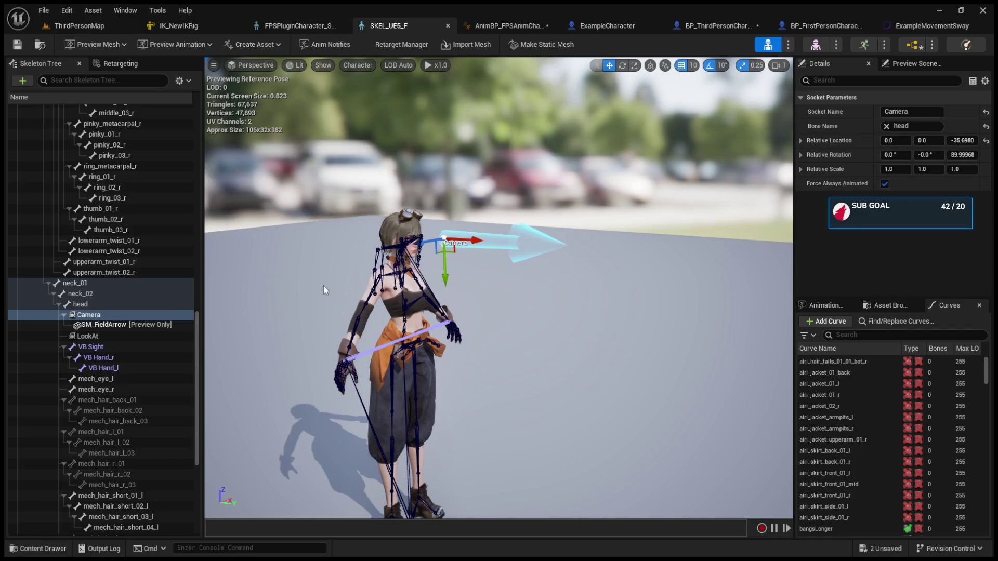
pyautogui.moveTo(962, 141); pyautogui.dragTo(959, 137)
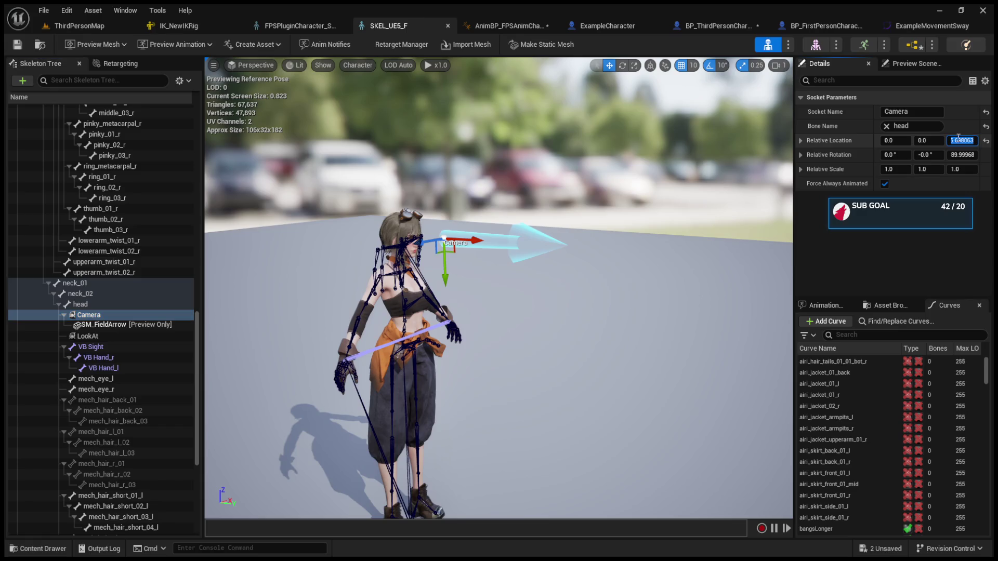
pyautogui.press('Return')
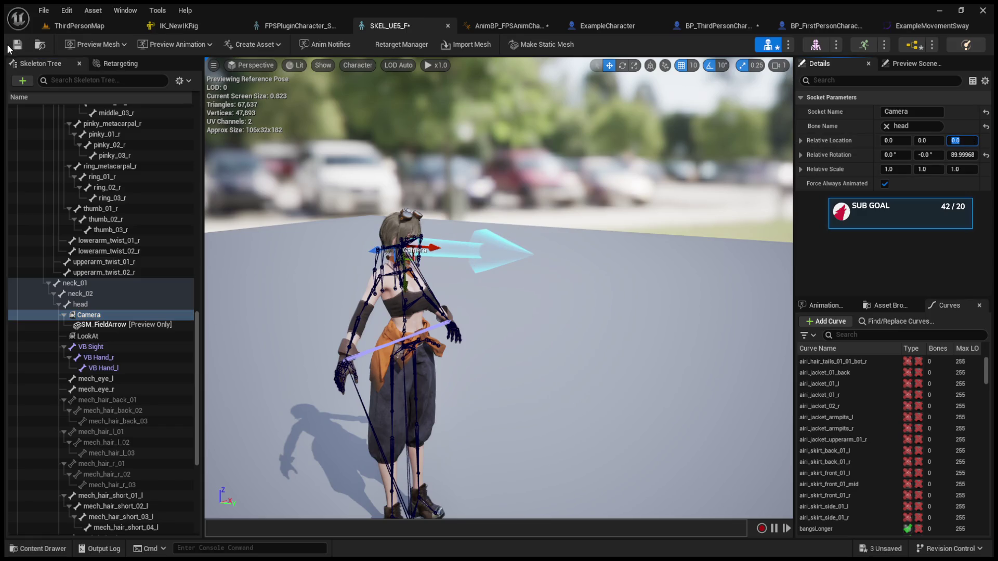
pyautogui.click(17, 45)
pyautogui.click(285, 26)
# Clear FollowCamera's Parent Socket and raise it to head height at 0, 10, 160.
pyautogui.click(583, 26)
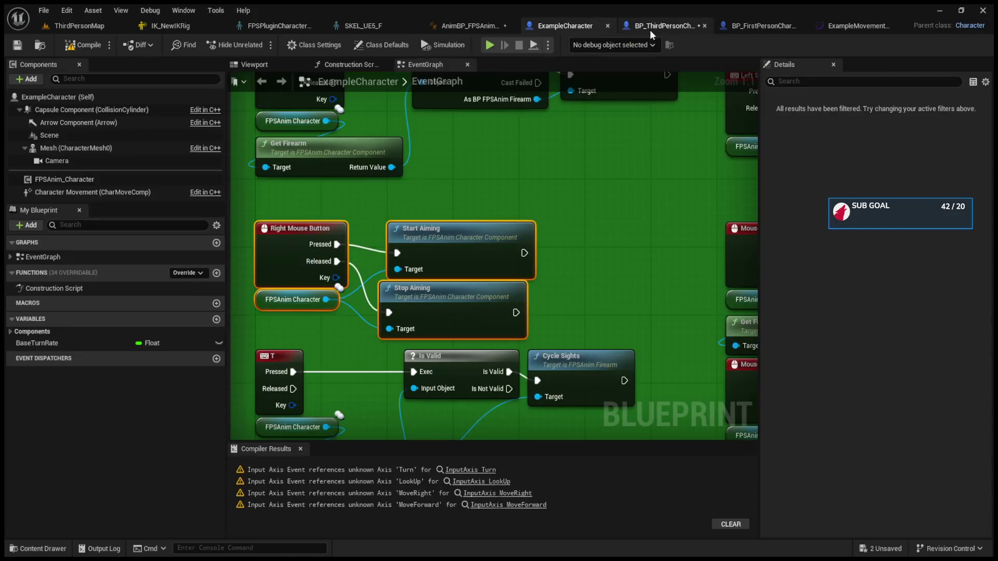
pyautogui.click(660, 25)
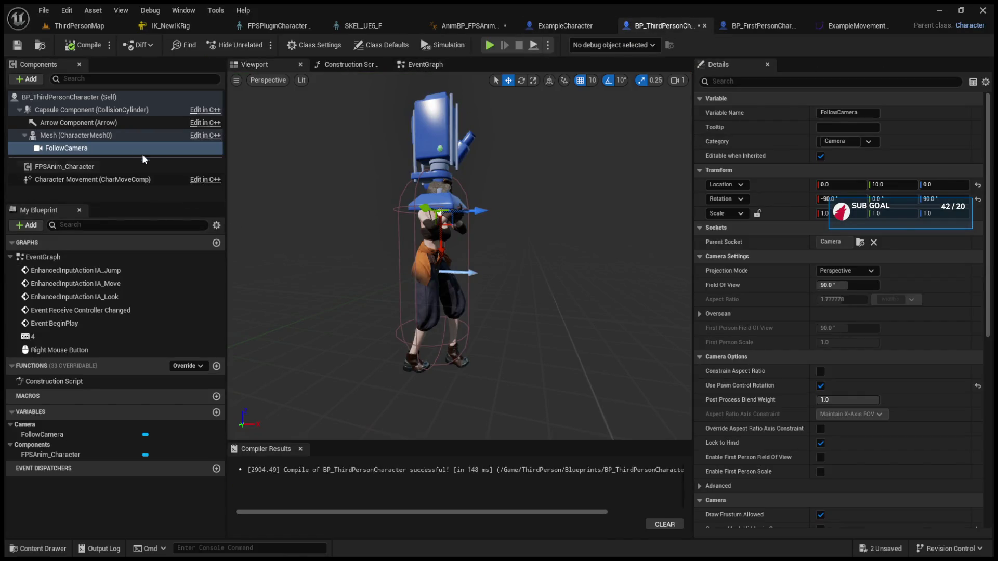
pyautogui.click(874, 242)
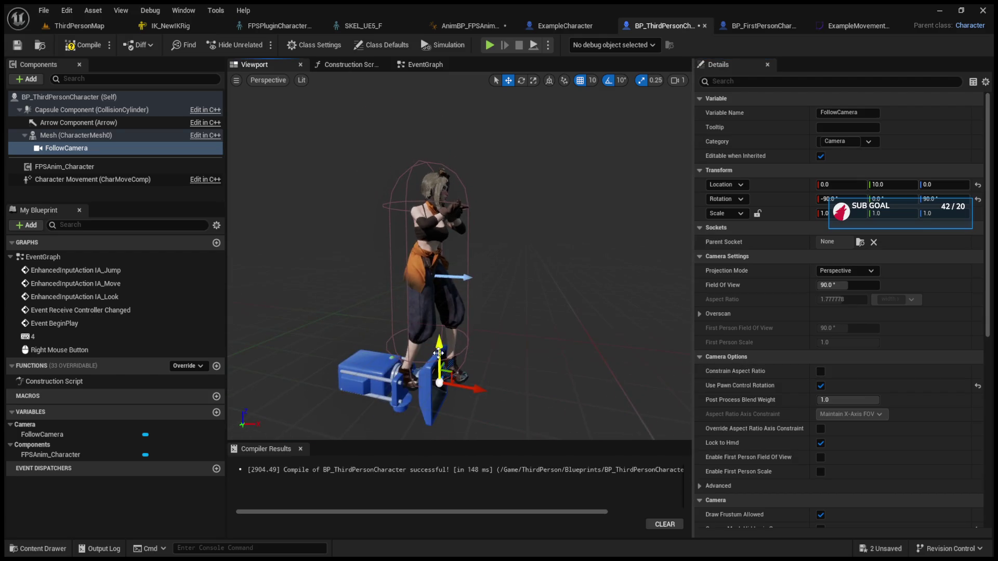
pyautogui.moveTo(442, 340); pyautogui.dragTo(437, 174)
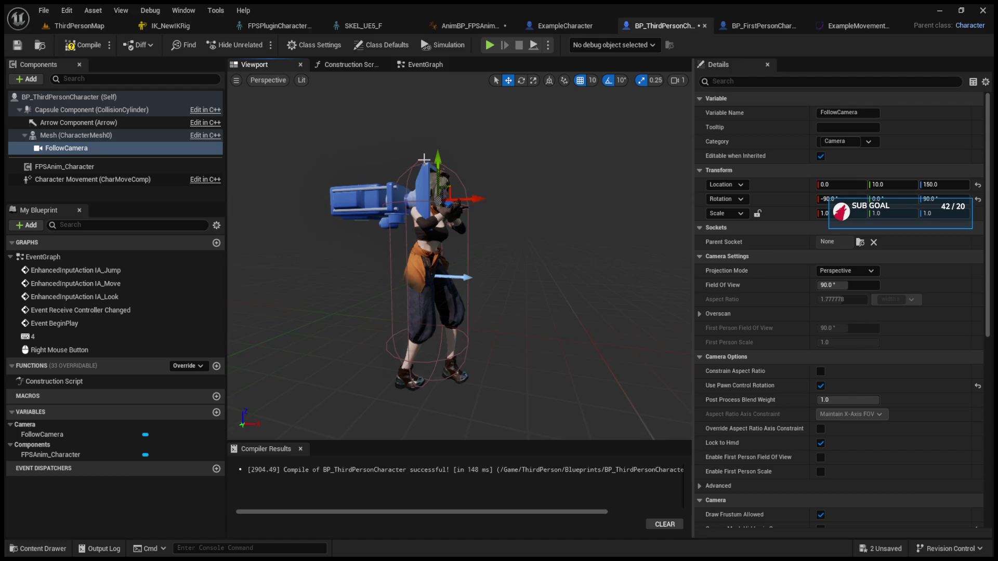
pyautogui.click(104, 26)
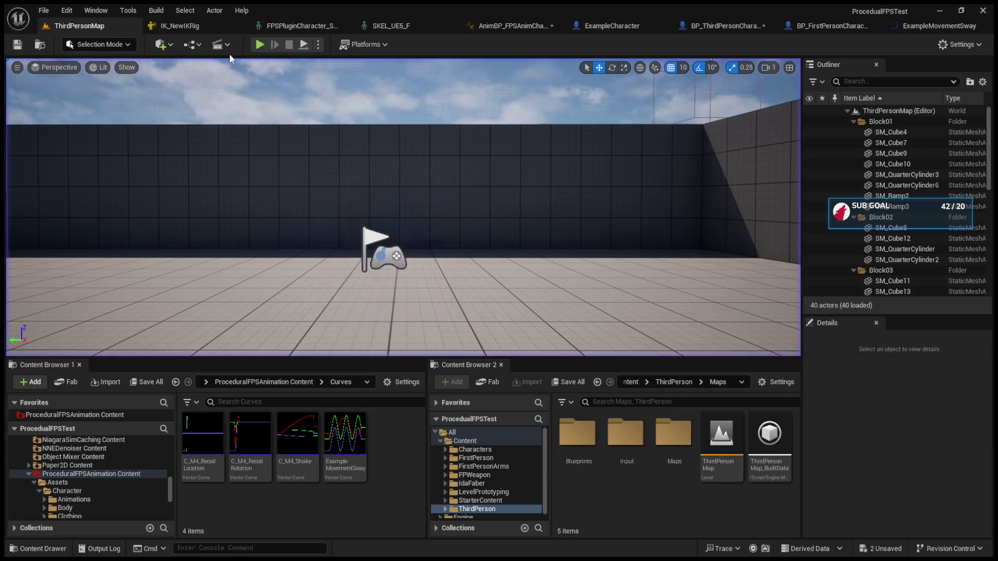
# Play-test the raised camera, orbit to view the character's side, then stop and open SKEL_UE5_F.
pyautogui.click(260, 45)
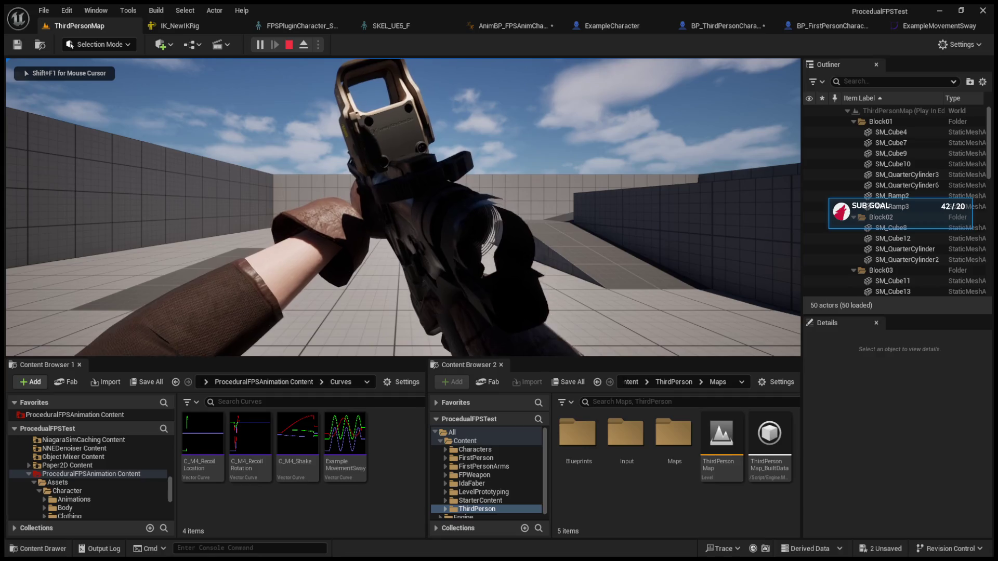
pyautogui.press('F8')
pyautogui.moveTo(450, 225); pyautogui.dragTo(416, 226)
pyautogui.click(289, 46)
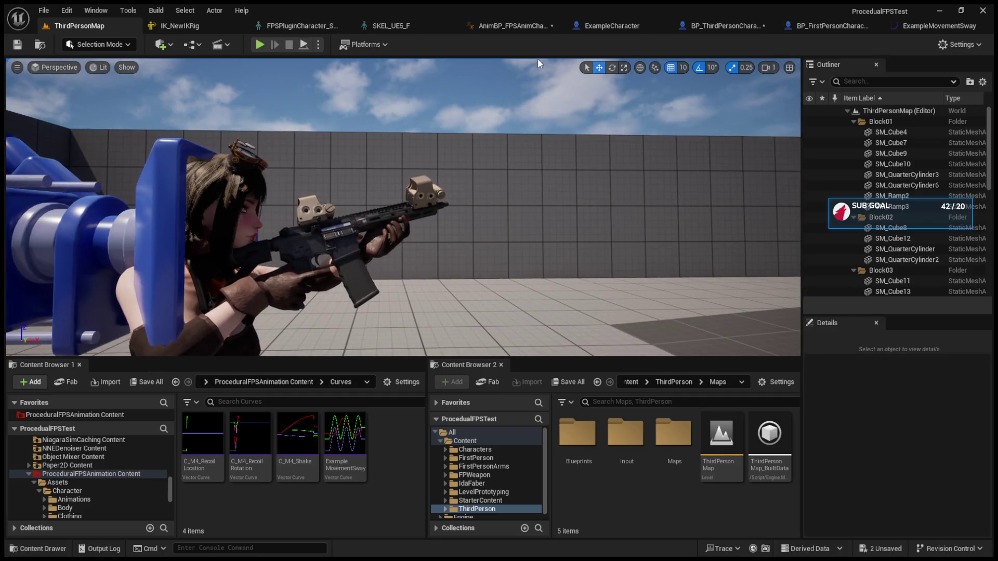
pyautogui.click(380, 26)
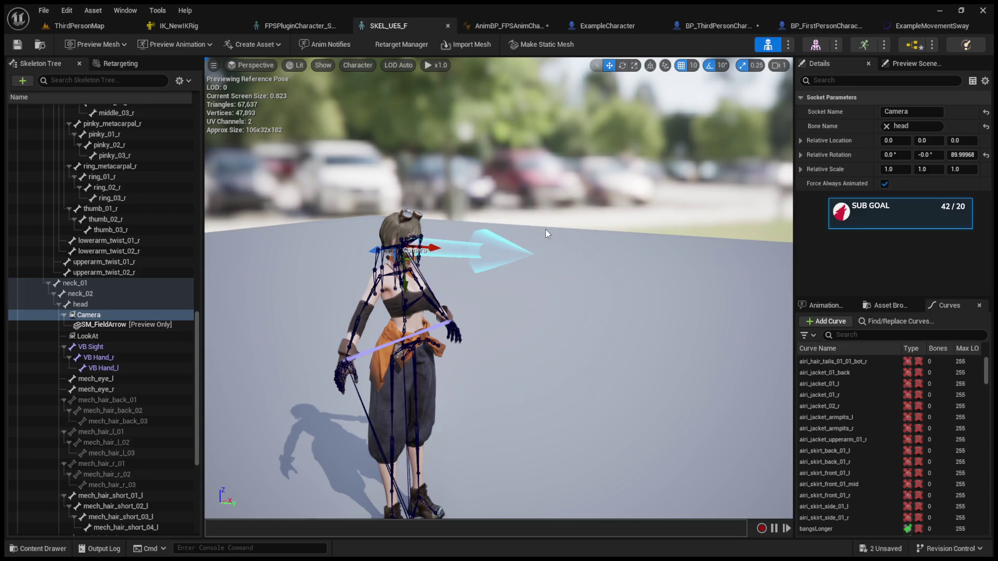
# Set the Camera socket's Z rotation to 0.0.
pyautogui.moveTo(545, 229); pyautogui.dragTo(499, 231)
pyautogui.click(957, 156)
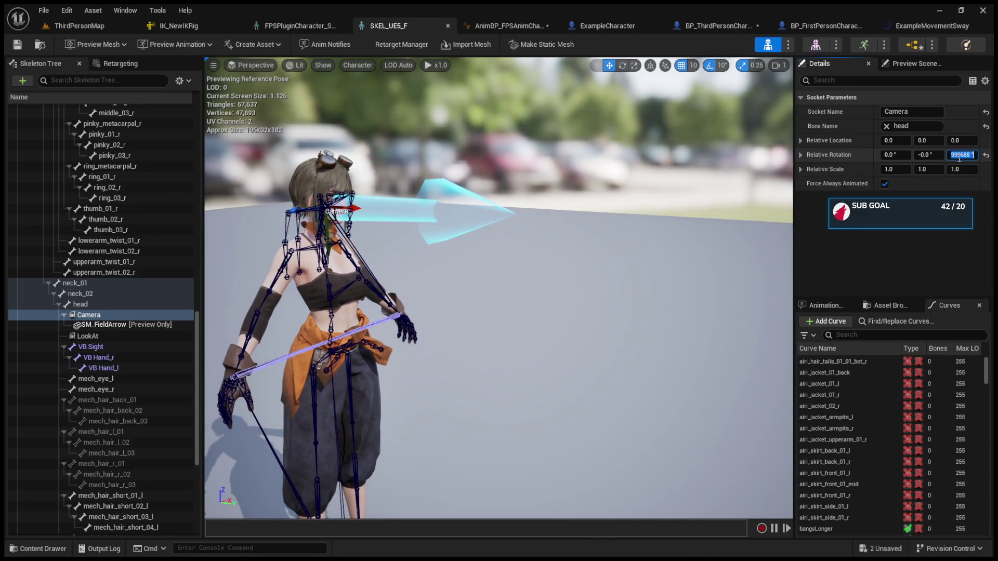
pyautogui.write('0')
pyautogui.press('Return')
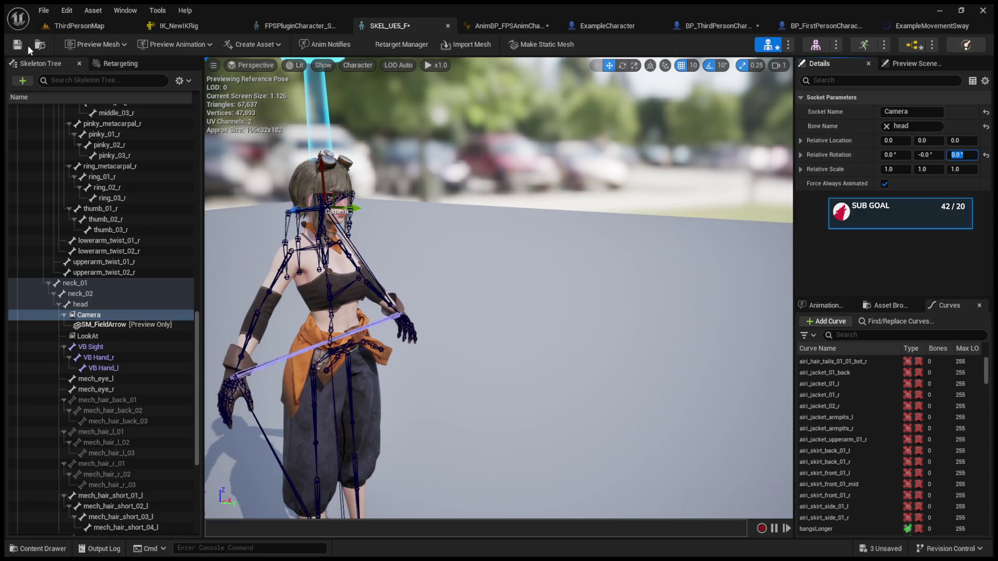
# Play-test the first-person view in ThirdPersonMap, then check BP_FirstPersonCharacter and return to the level.
pyautogui.click(73, 26)
pyautogui.click(255, 45)
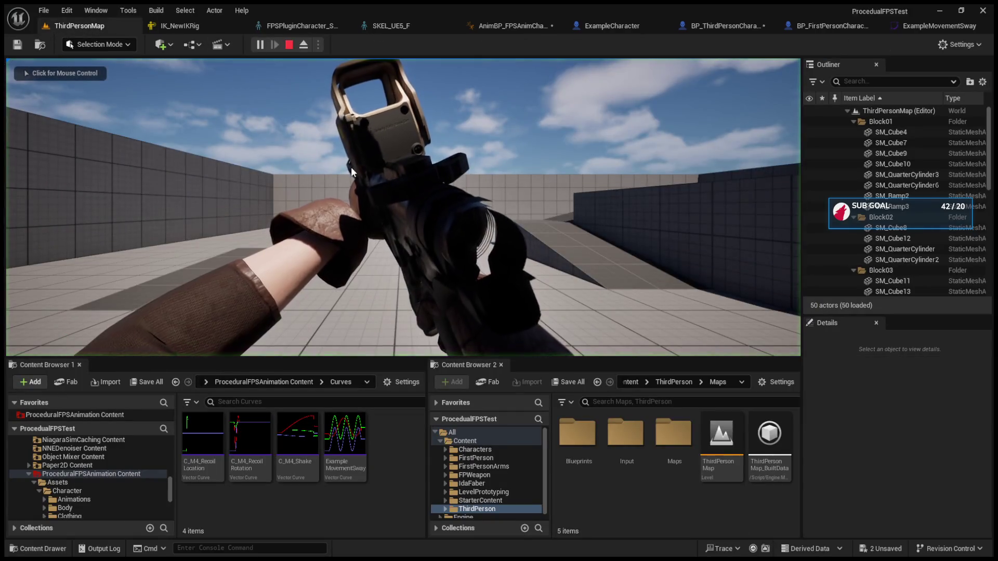
pyautogui.click(351, 167)
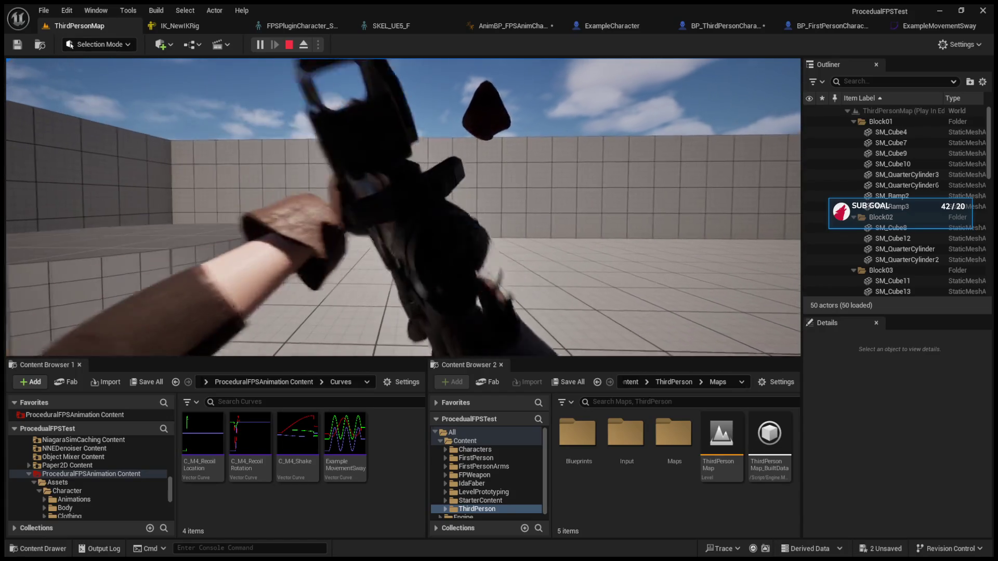
pyautogui.press('Escape')
pyautogui.click(709, 27)
pyautogui.click(779, 26)
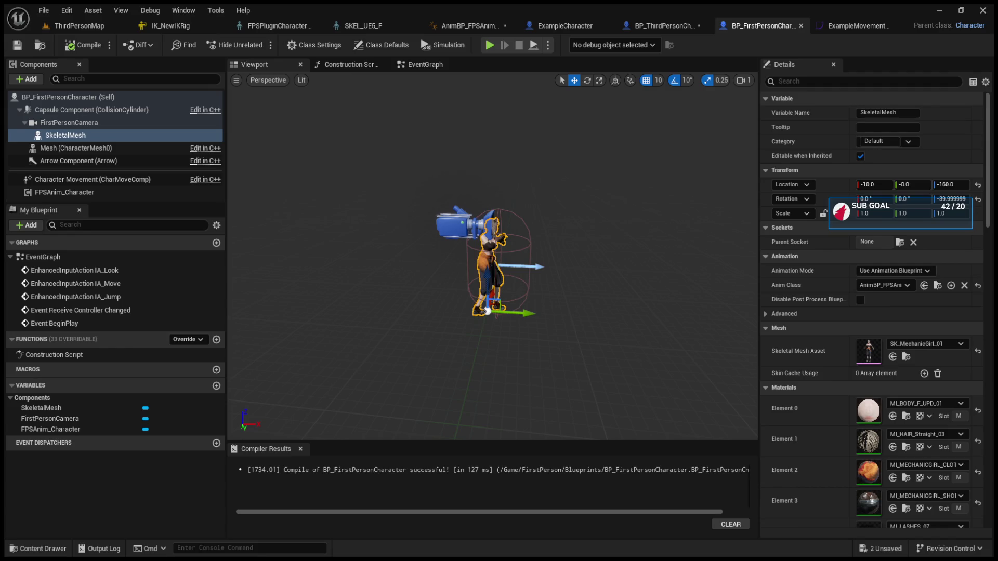
pyautogui.click(74, 24)
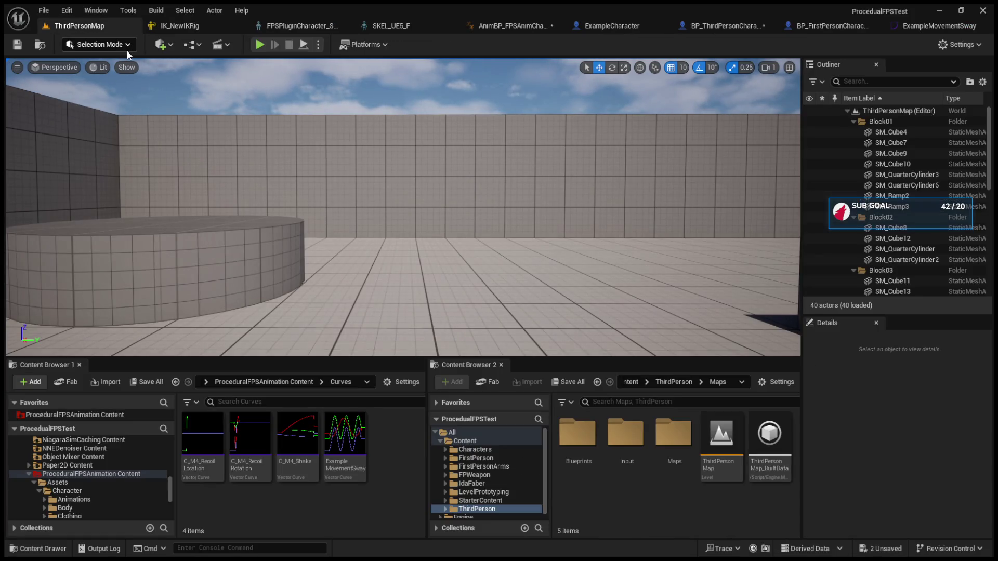
# Browse the Firearm, FirearmParts, M4 and Optics folders in the Content Browser.
pyautogui.scroll(-1, 95, 467)
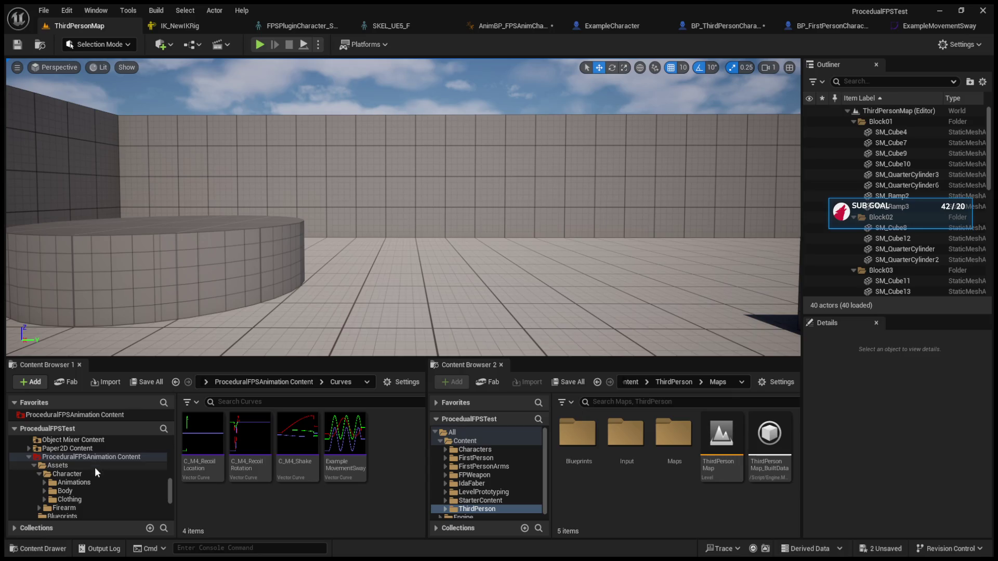
pyautogui.click(89, 507)
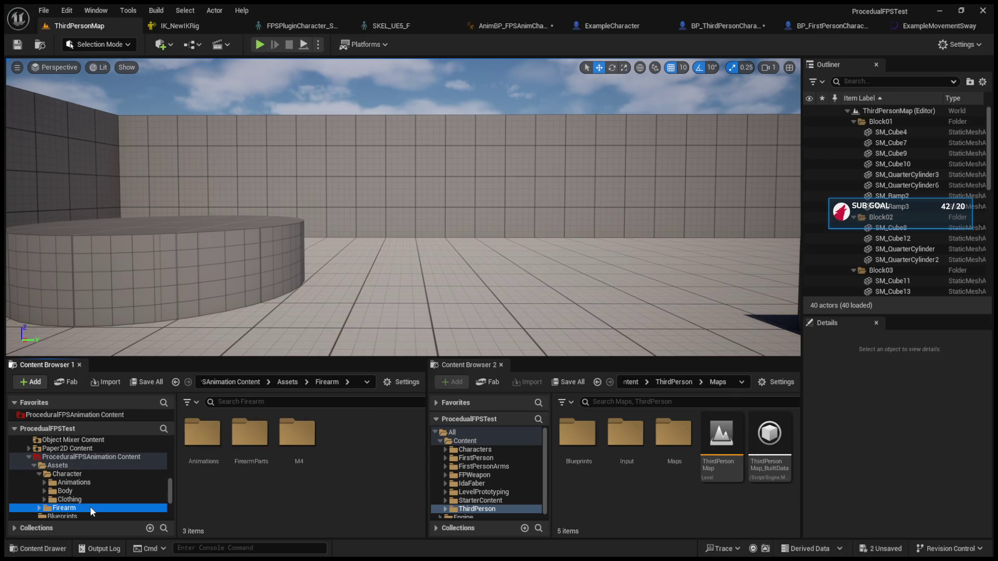
pyautogui.click(252, 452)
pyautogui.doubleClick(280, 453)
pyautogui.scroll(-1, 273, 468)
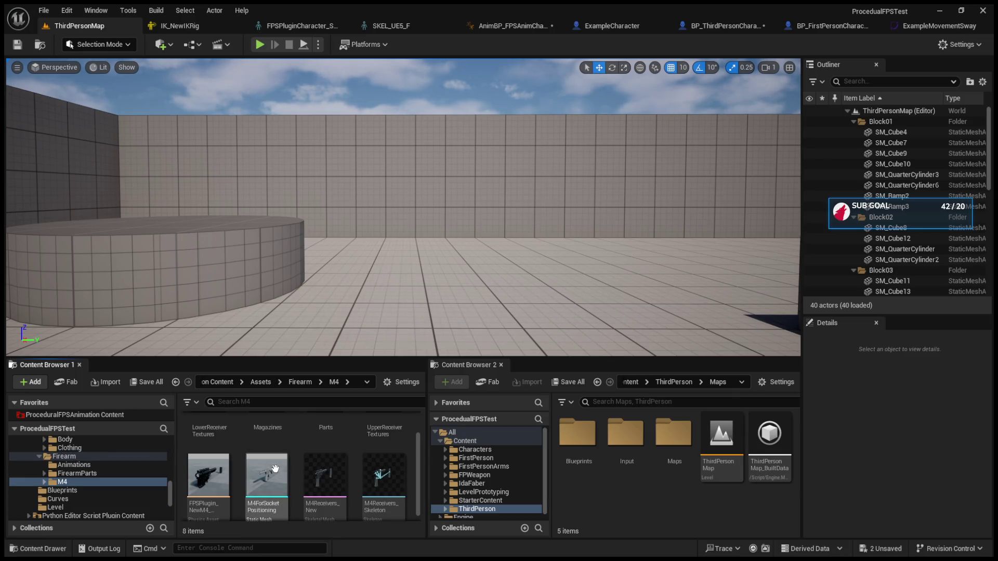
pyautogui.scroll(1, 274, 468)
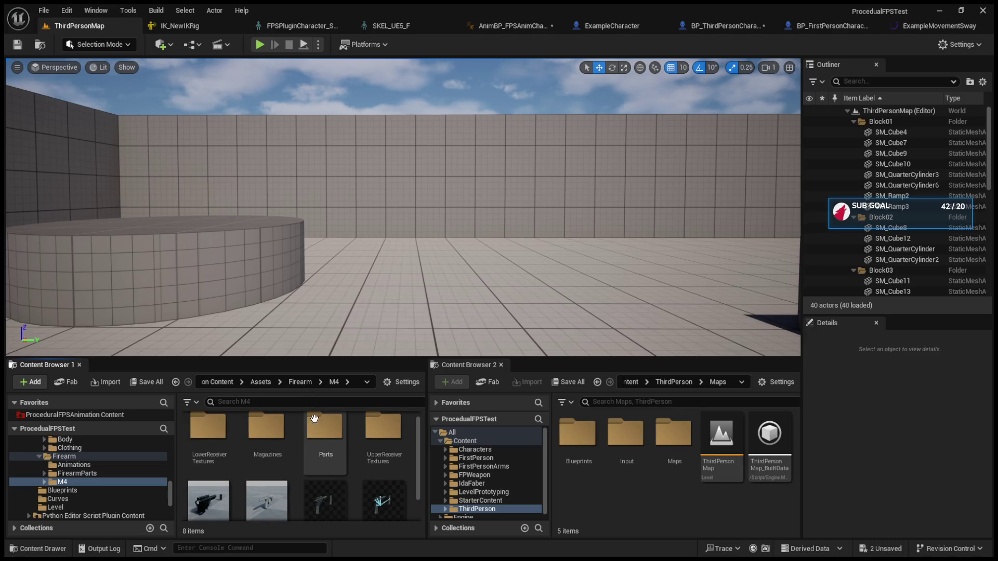
pyautogui.click(298, 382)
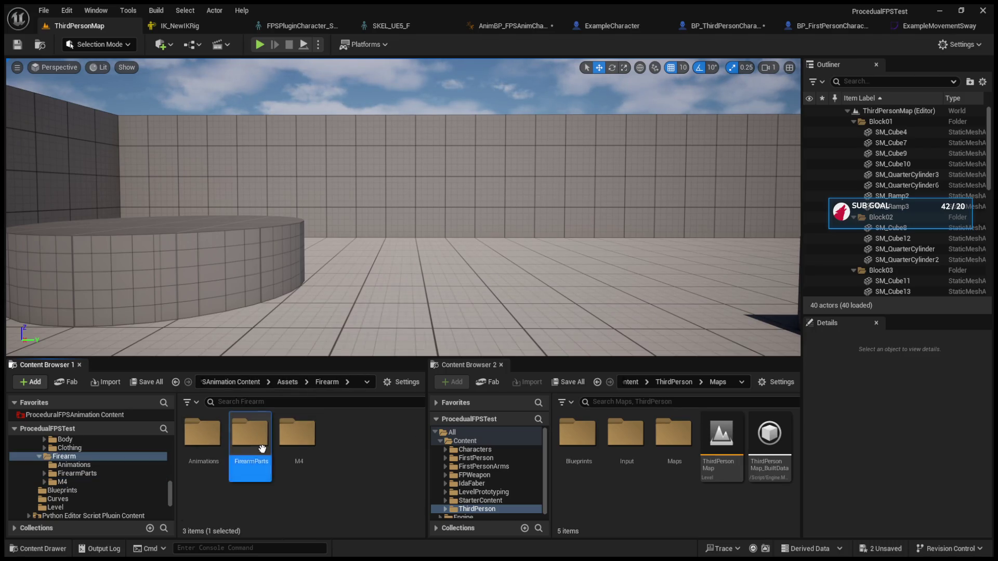
pyautogui.doubleClick(249, 437)
pyautogui.doubleClick(203, 437)
pyautogui.click(282, 383)
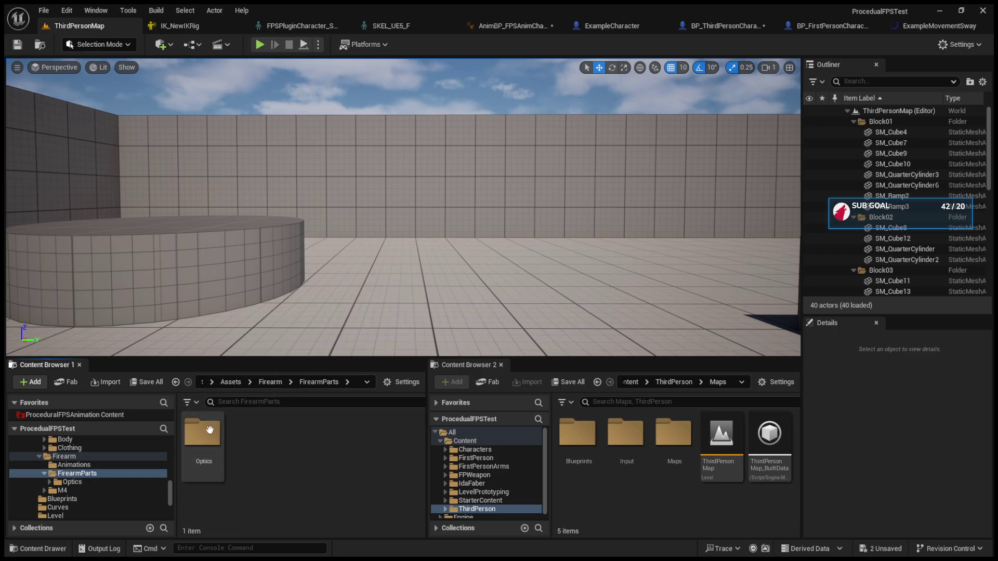
pyautogui.doubleClick(52, 456)
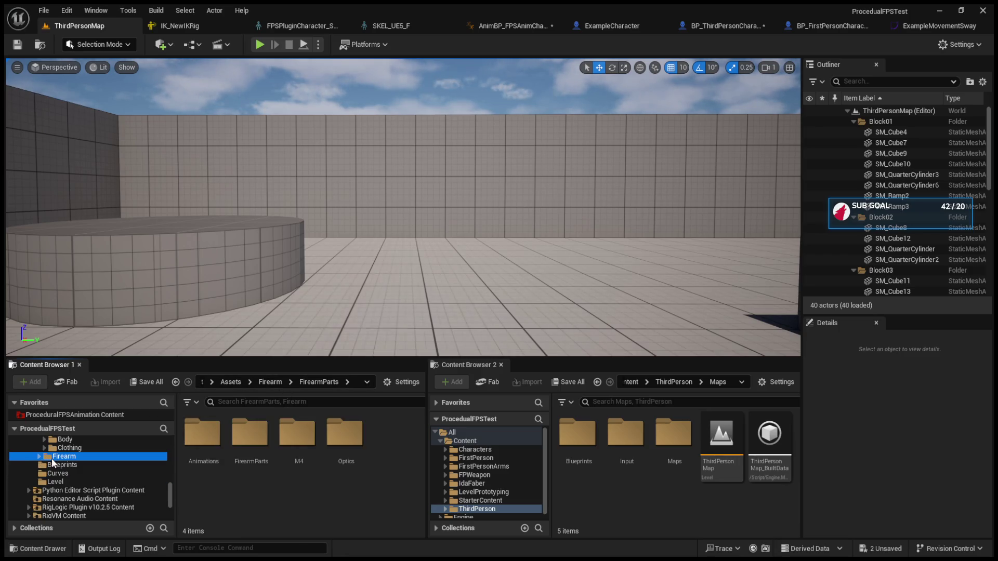
# Navigate to ProceduralFPSAnimation Content > Blueprints and open BP_FPSAnim_Firearm.
pyautogui.click(81, 467)
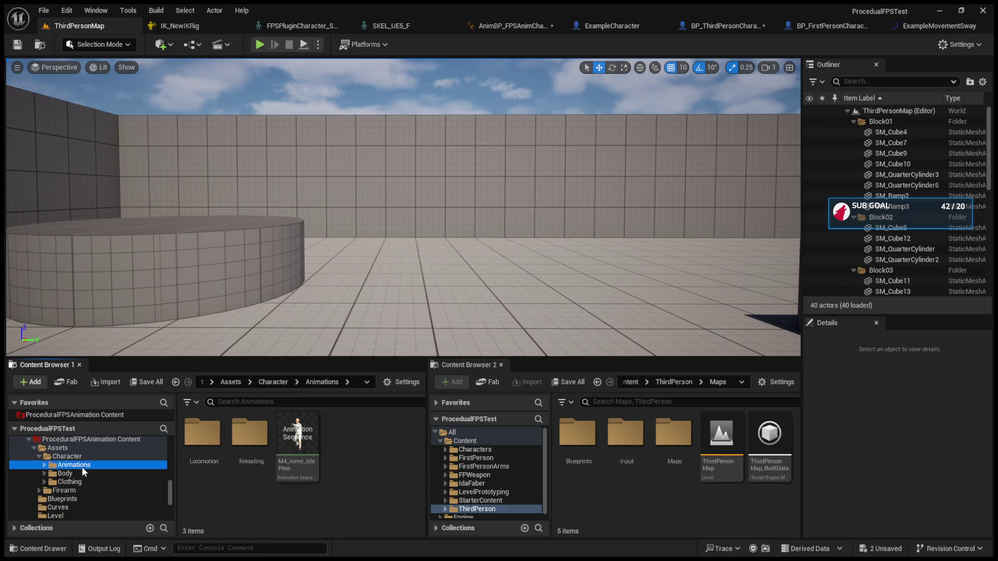
pyautogui.press('Left')
pyautogui.click(79, 449)
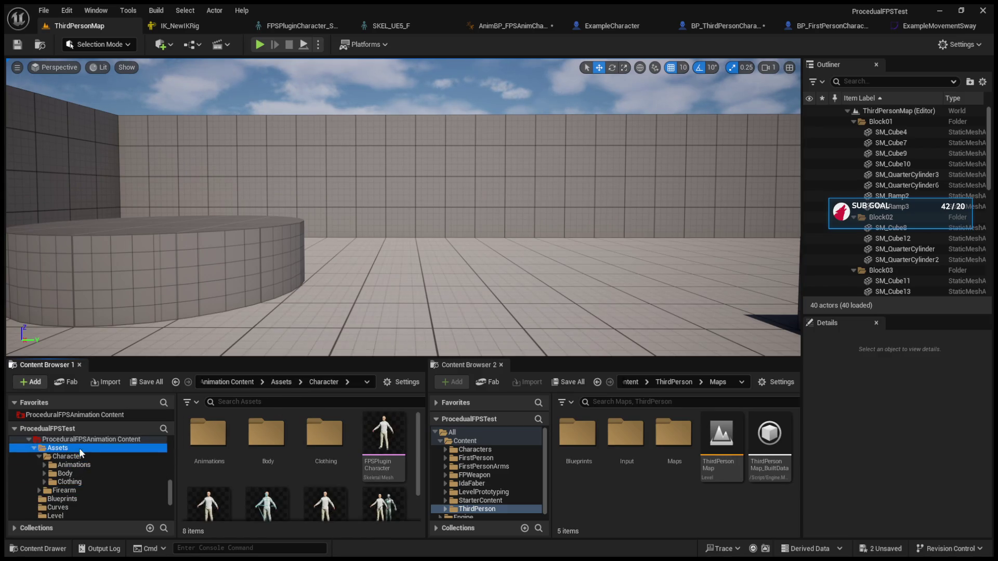
pyautogui.click(79, 440)
pyautogui.doubleClick(259, 447)
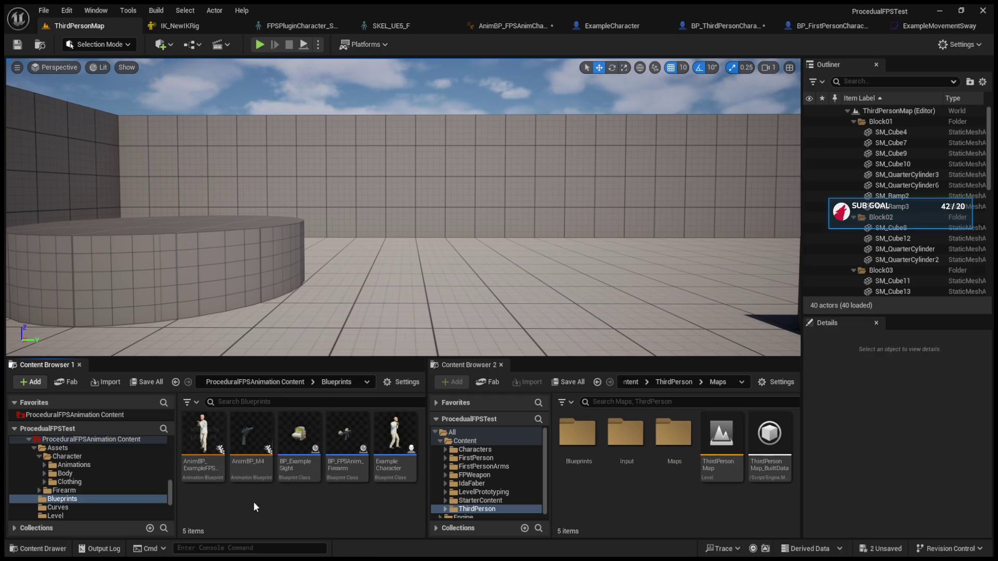
pyautogui.click(346, 448)
pyautogui.doubleClick(344, 482)
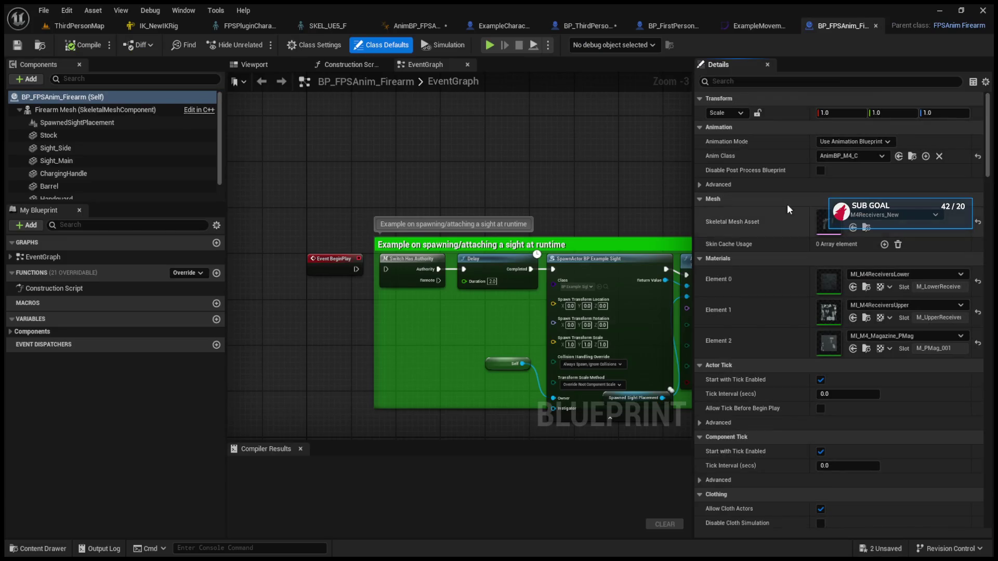
# Look through the firearm's Animation > Advanced, tick and clothing settings, then go back to BP_FirstPersonCharacter.
pyautogui.click(701, 184)
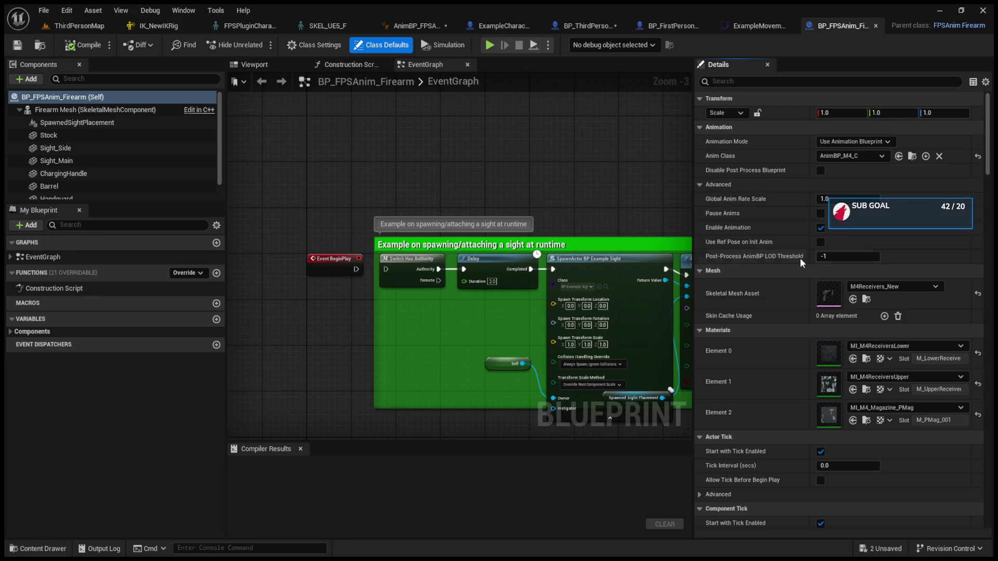
pyautogui.scroll(-3, 800, 268)
pyautogui.scroll(-5, 796, 286)
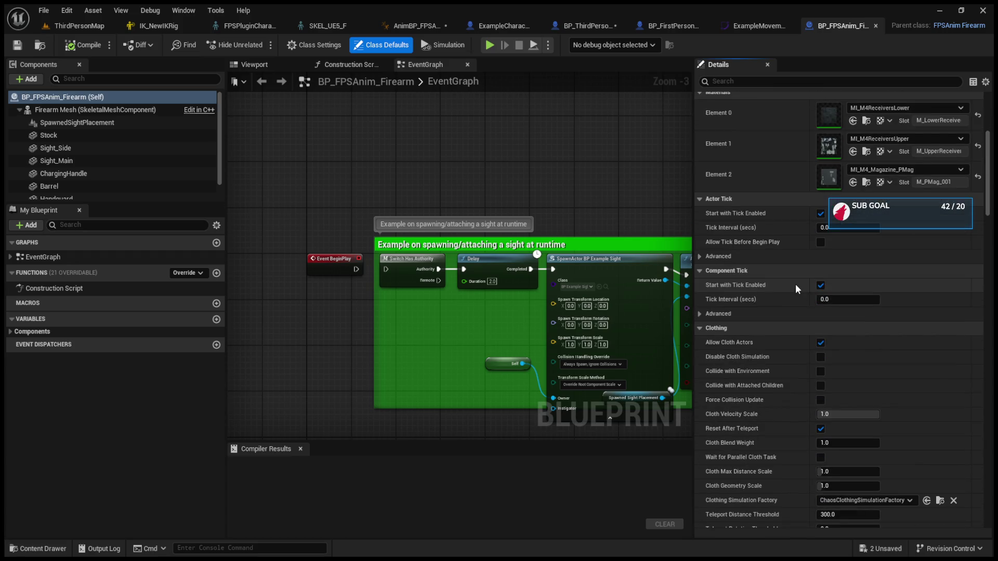
pyautogui.scroll(-1, 141, 139)
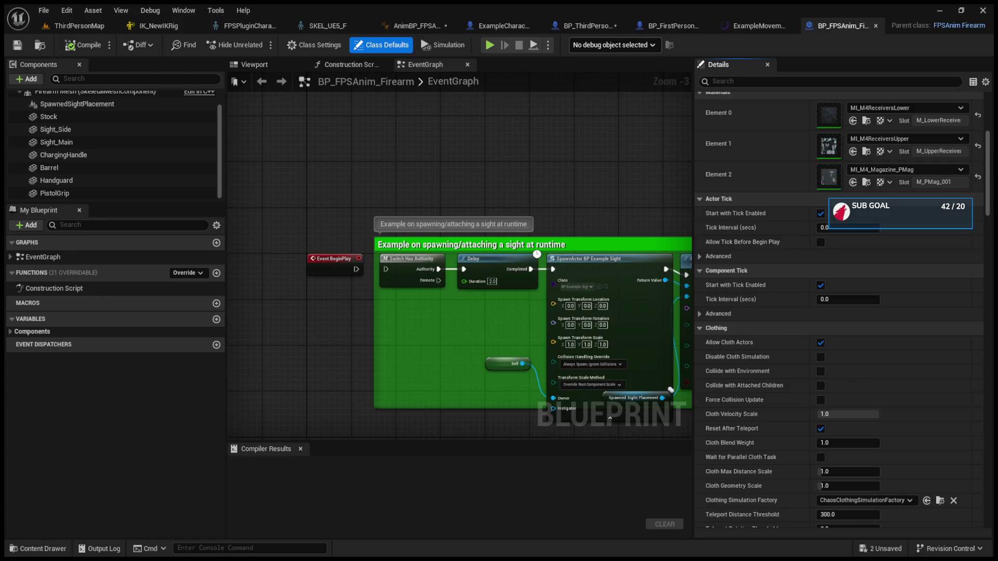
pyautogui.click(601, 20)
pyautogui.click(667, 24)
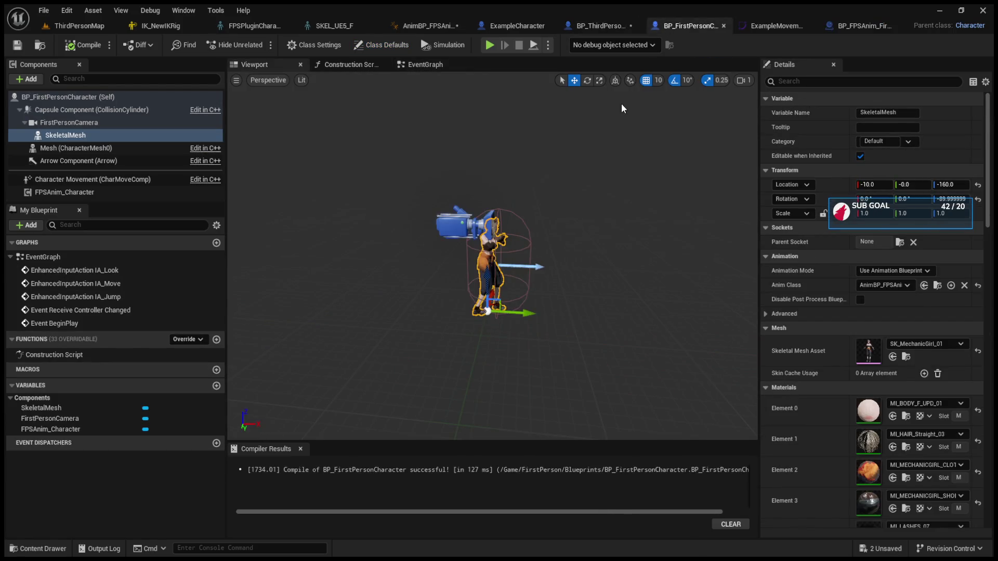
# Close the ExampleMovementSway curve and return to the BP_FPSAnim_Firearm graph.
pyautogui.click(776, 27)
pyautogui.click(879, 25)
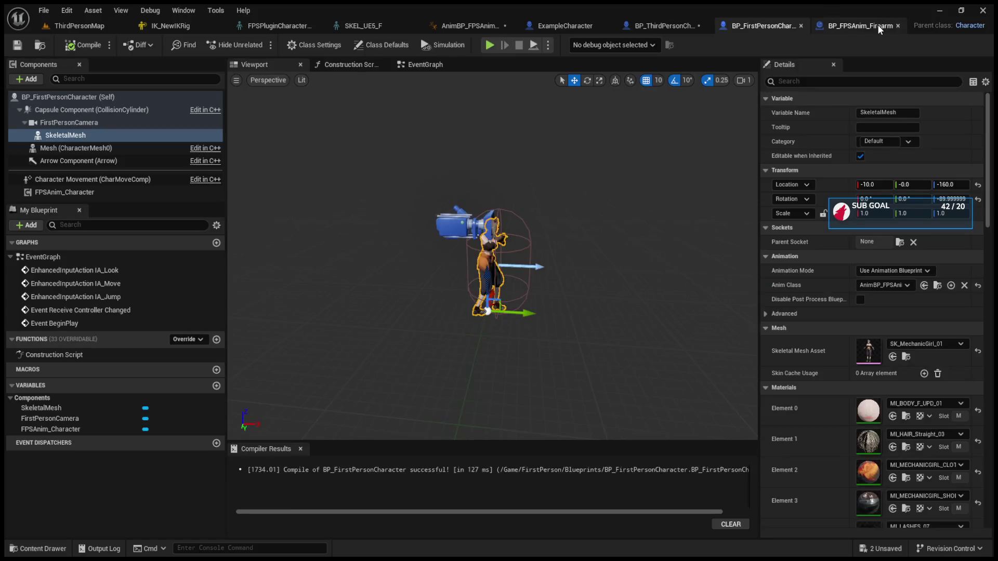
pyautogui.click(847, 26)
# Pan the firearm EventGraph over the procedural fire, Fire/Reload and sight spawning examples.
pyautogui.moveTo(441, 416)
pyautogui.mouseDown()
pyautogui.moveTo(434, 239)
pyautogui.moveTo(381, 363)
pyautogui.moveTo(396, 329)
pyautogui.moveTo(298, 297)
pyautogui.mouseUp()
pyautogui.scroll(-3, 429, 303)
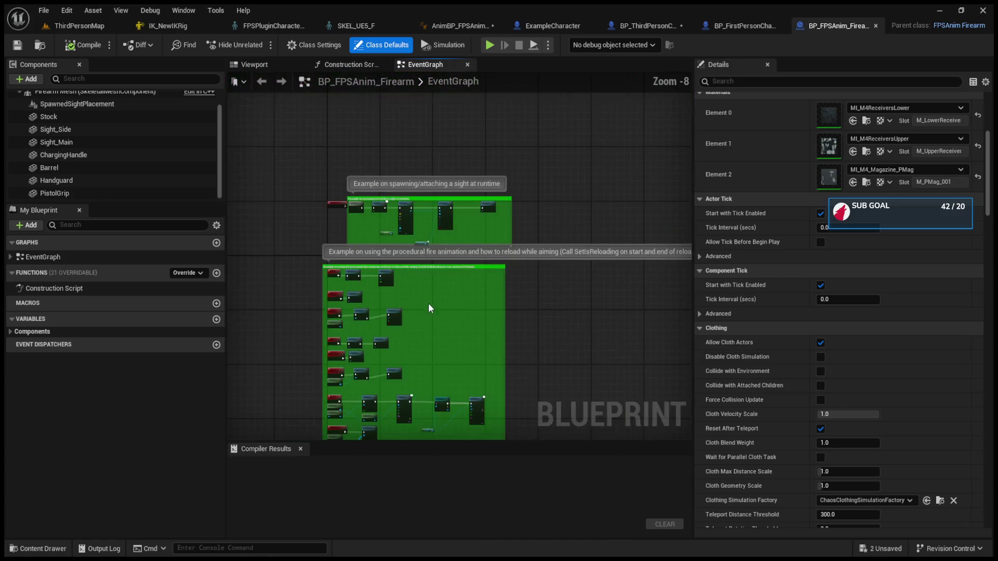
pyautogui.scroll(3, 442, 335)
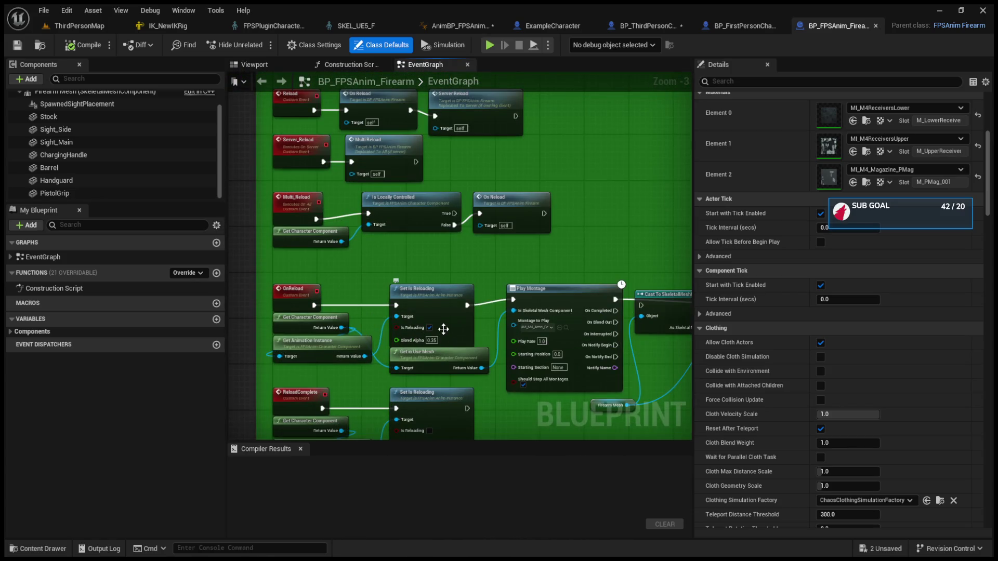
pyautogui.scroll(-1, 457, 266)
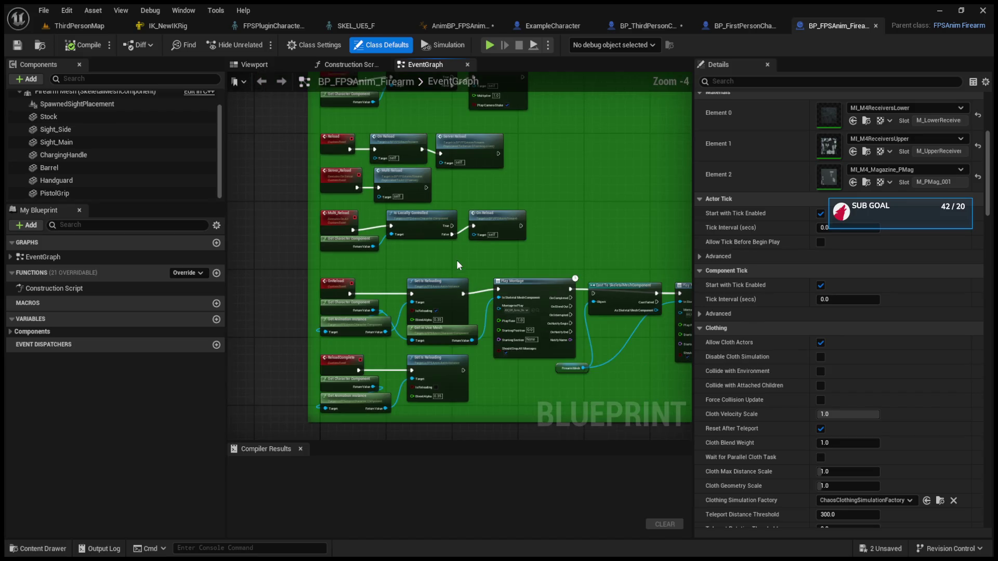
pyautogui.scroll(1, 457, 260)
pyautogui.moveTo(457, 260); pyautogui.dragTo(468, 336)
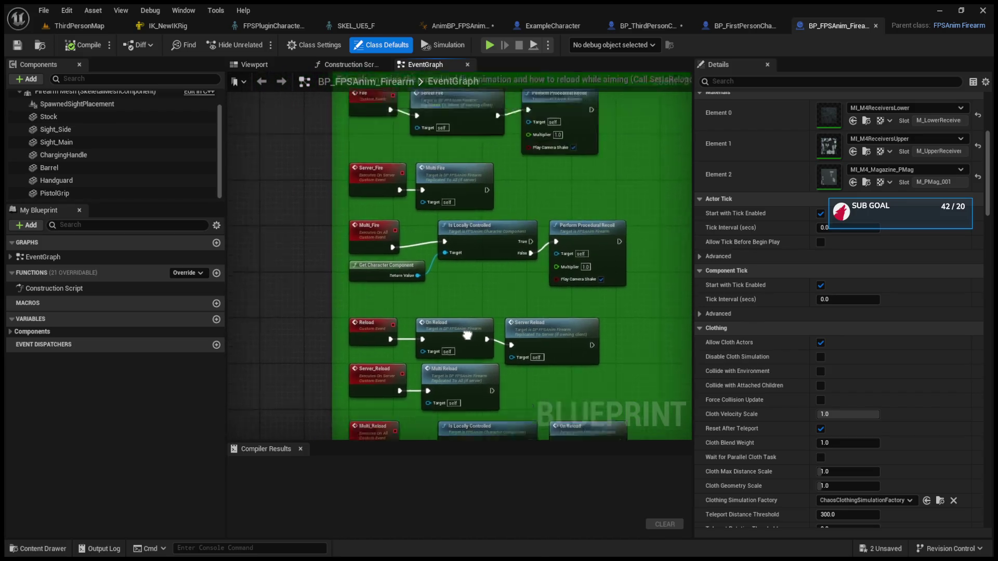
pyautogui.moveTo(471, 229); pyautogui.dragTo(461, 407)
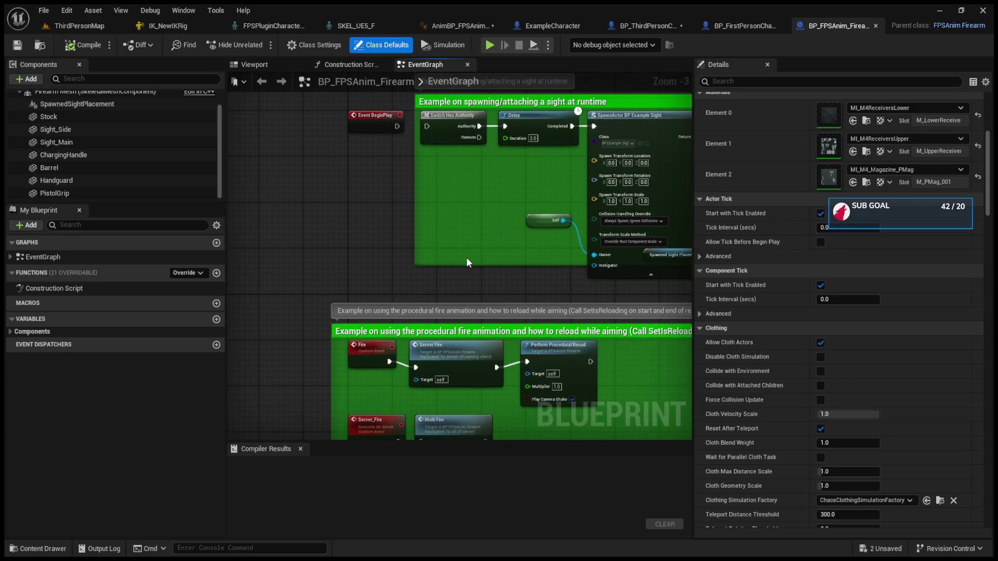
pyautogui.moveTo(466, 257)
pyautogui.mouseDown()
pyautogui.moveTo(440, 260)
pyautogui.moveTo(415, 295)
pyautogui.mouseUp()
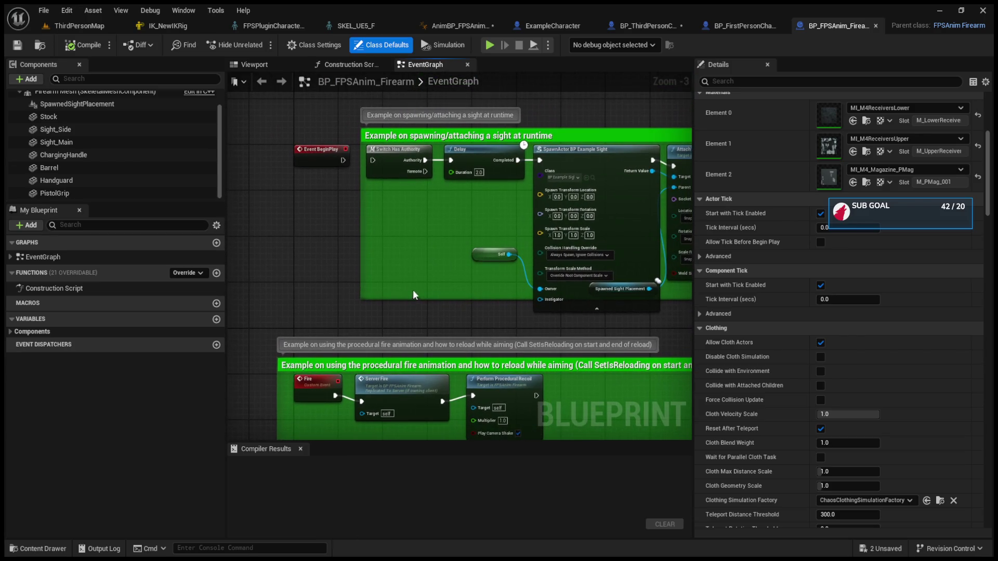
pyautogui.click(715, 27)
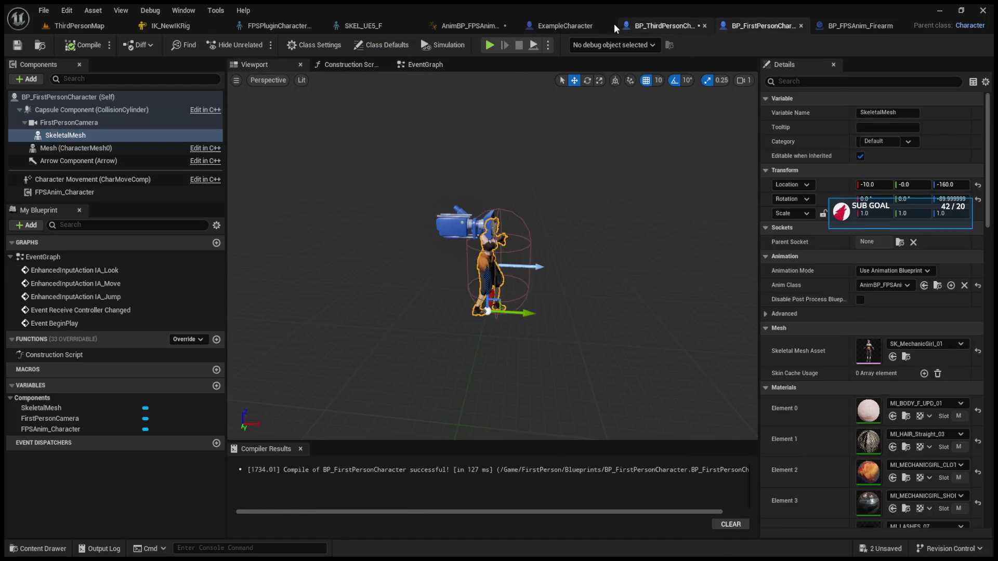
pyautogui.click(597, 25)
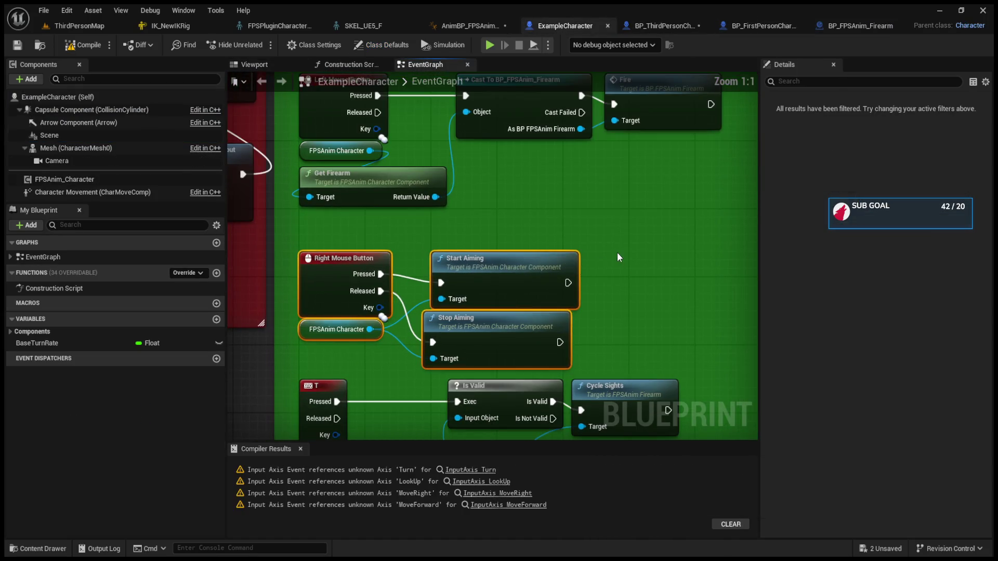
# Zoom out and center the ExampleCharacter EventGraph on its SpawnActor node.
pyautogui.click(639, 270)
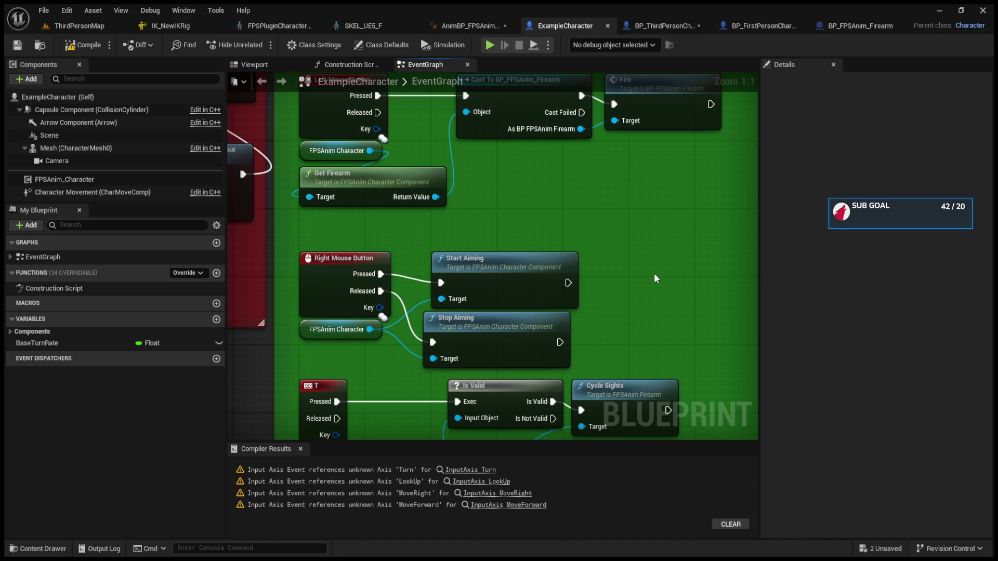
pyautogui.scroll(-2, 654, 273)
pyautogui.moveTo(654, 273)
pyautogui.mouseDown()
pyautogui.moveTo(554, 214)
pyautogui.moveTo(454, 235)
pyautogui.moveTo(446, 249)
pyautogui.moveTo(465, 292)
pyautogui.moveTo(524, 207)
pyautogui.mouseUp()
pyautogui.moveTo(482, 263); pyautogui.dragTo(435, 257)
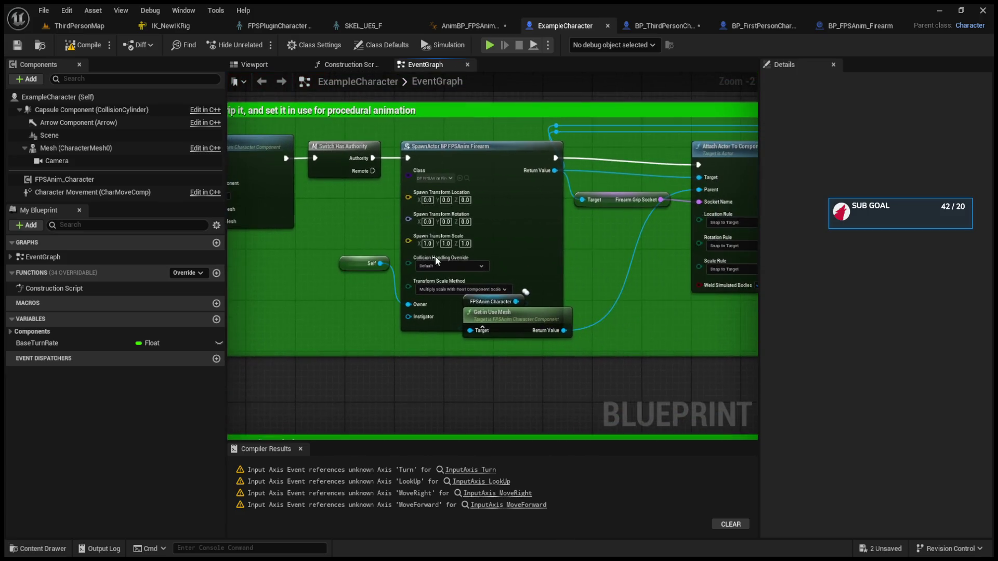
pyautogui.scroll(2, 569, 306)
pyautogui.scroll(2, 589, 273)
pyautogui.moveTo(590, 273)
pyautogui.mouseDown()
pyautogui.moveTo(463, 286)
pyautogui.moveTo(465, 347)
pyautogui.mouseUp()
# Inspect BP_ThirdPersonCharacter's SpawnActor, attach and set-firearm nodes, then close BP_FirstPersonCharacter.
pyautogui.click(645, 26)
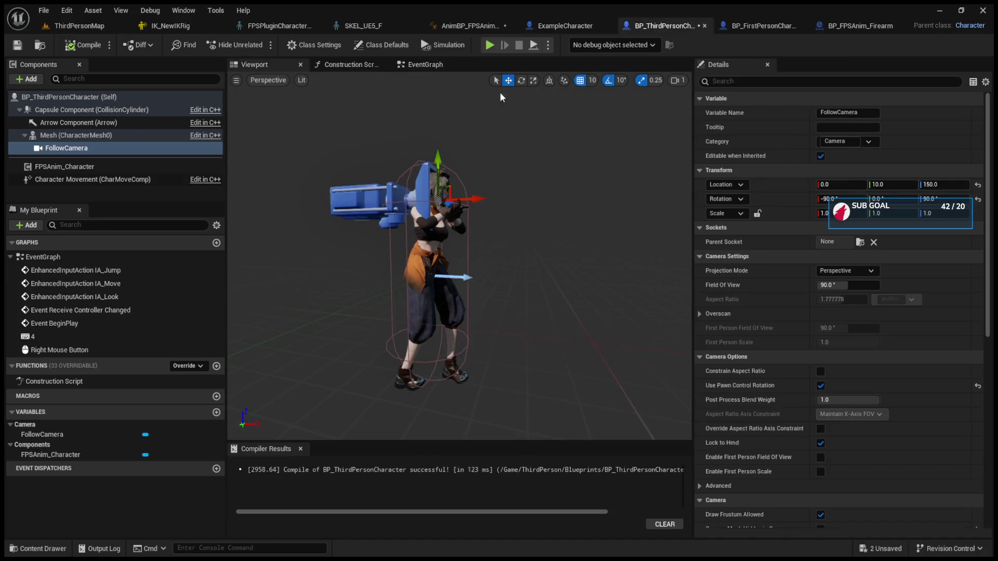
pyautogui.click(440, 65)
pyautogui.moveTo(534, 165); pyautogui.dragTo(407, 193)
pyautogui.scroll(2, 407, 193)
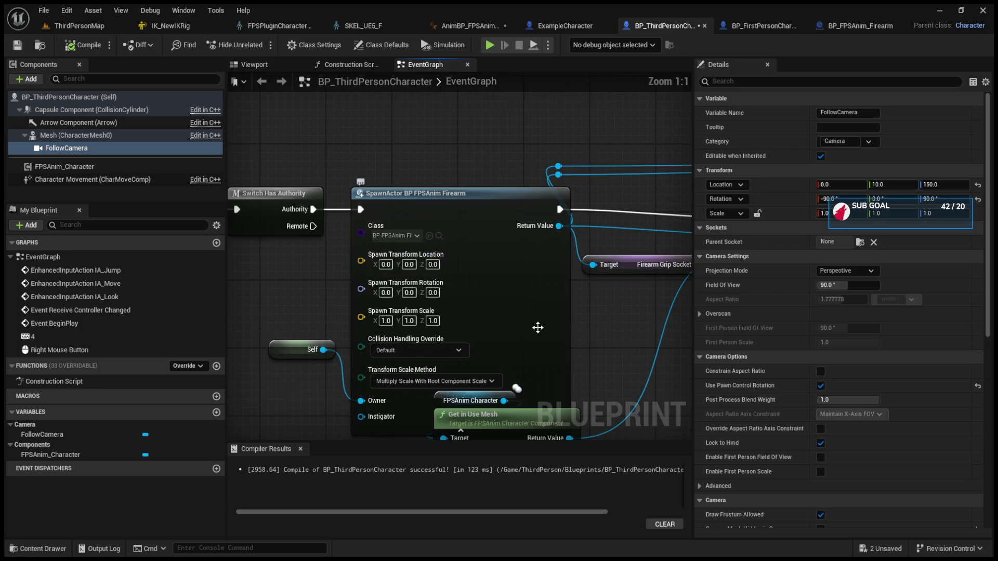
pyautogui.moveTo(537, 328); pyautogui.dragTo(498, 270)
pyautogui.moveTo(526, 357)
pyautogui.mouseDown()
pyautogui.moveTo(548, 355)
pyautogui.moveTo(556, 320)
pyautogui.moveTo(515, 319)
pyautogui.moveTo(690, 320)
pyautogui.mouseUp()
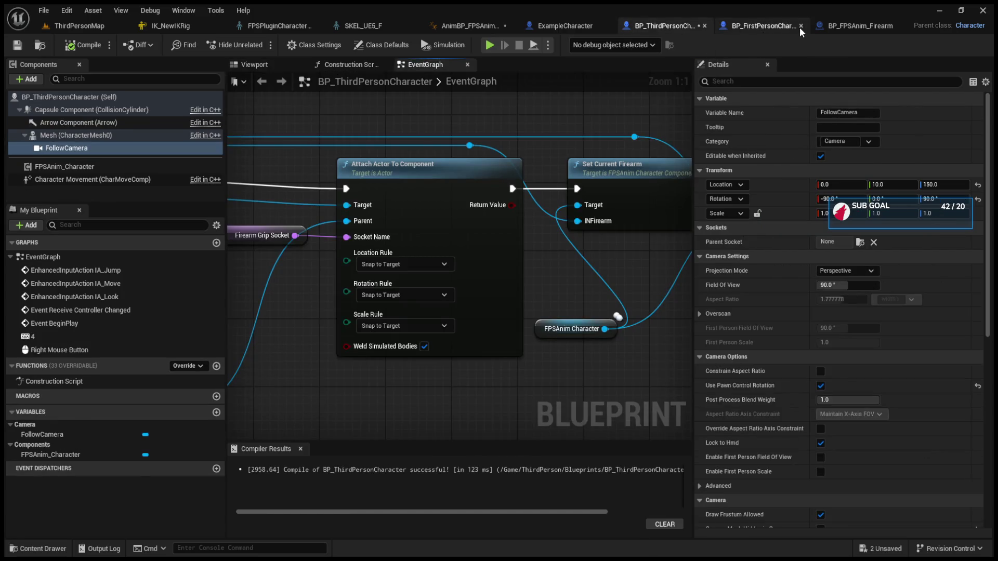
pyautogui.click(800, 25)
pyautogui.click(854, 31)
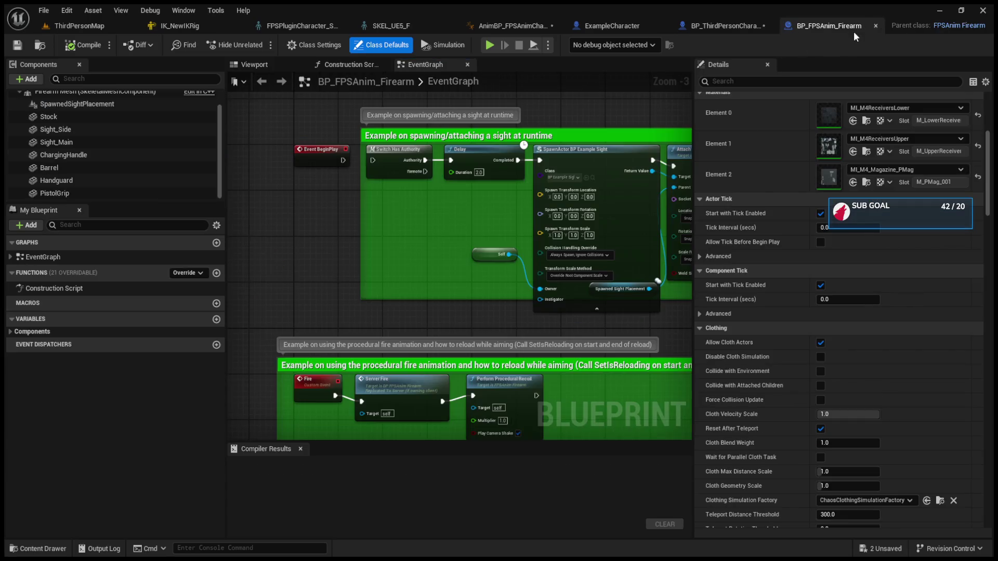
# Play In Editor with Alt+P, free the mouse with Shift+F1, then view SKEL_UE5_F.
pyautogui.scroll(5, 797, 265)
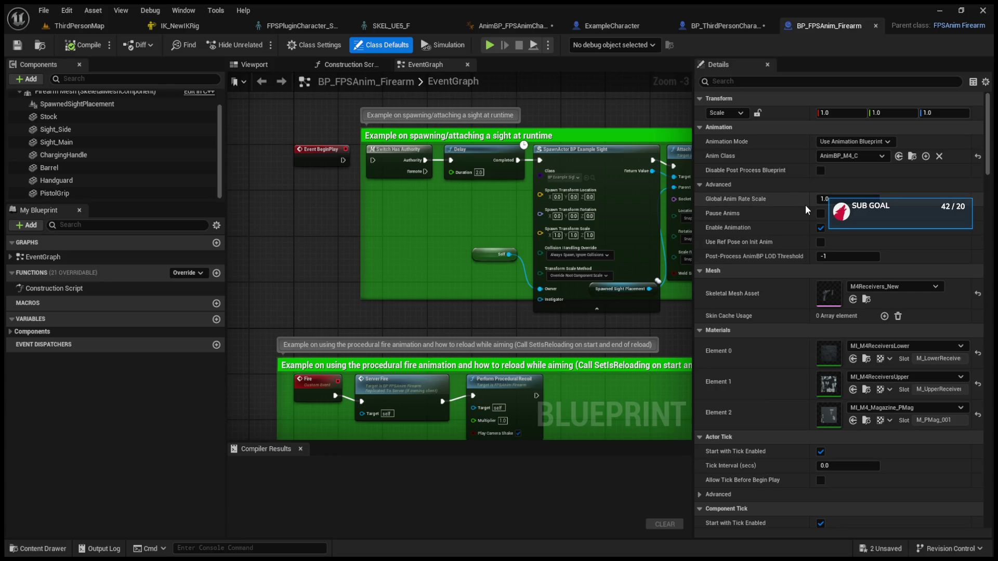
pyautogui.hotkey('alt', 'p')
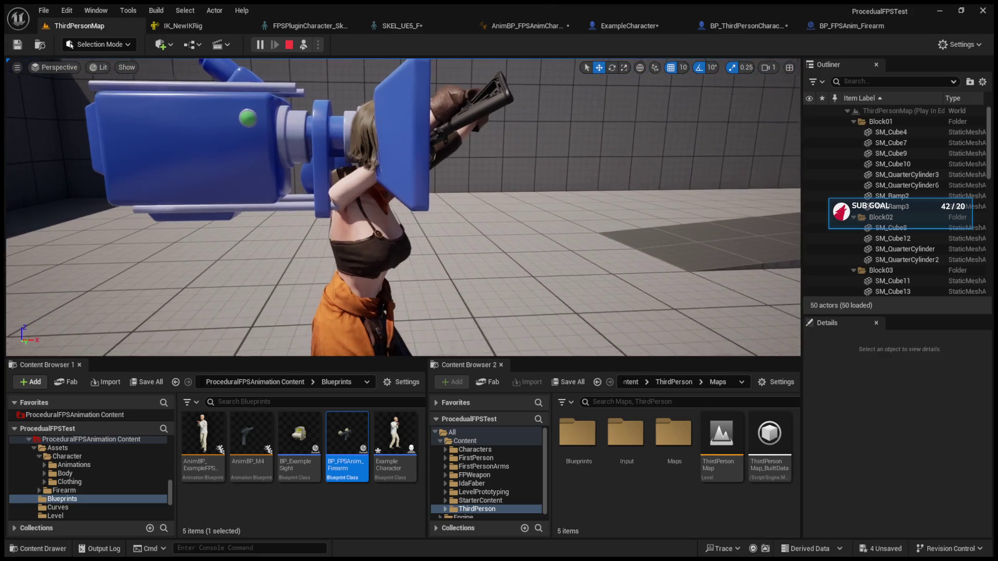
pyautogui.hotkey('shift', 'F1')
pyautogui.click(416, 28)
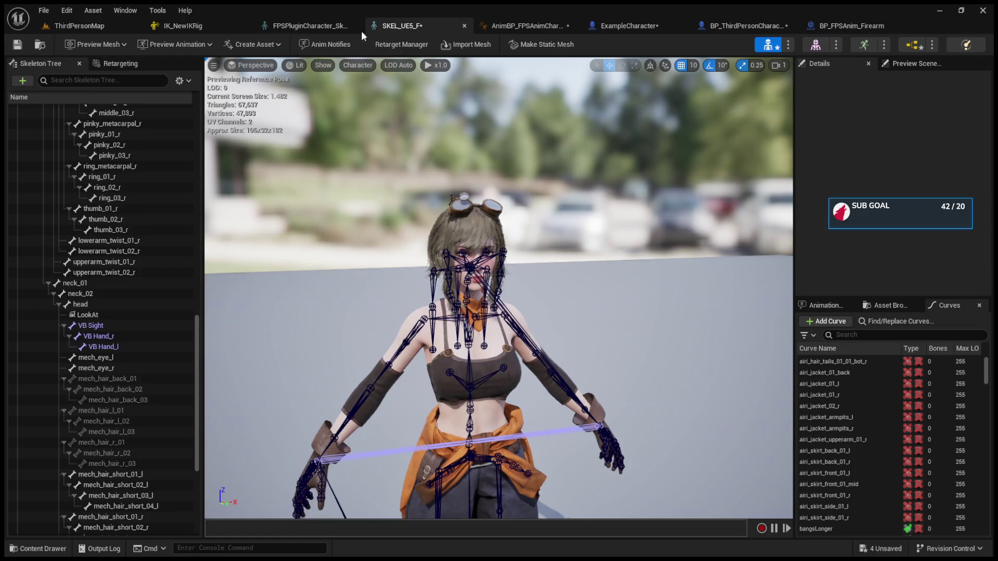
# Reparent LookAt under VB Sight and inspect the VB Hand_l, VB Sight, LookAt and head entries.
pyautogui.moveTo(83, 318); pyautogui.dragTo(89, 327)
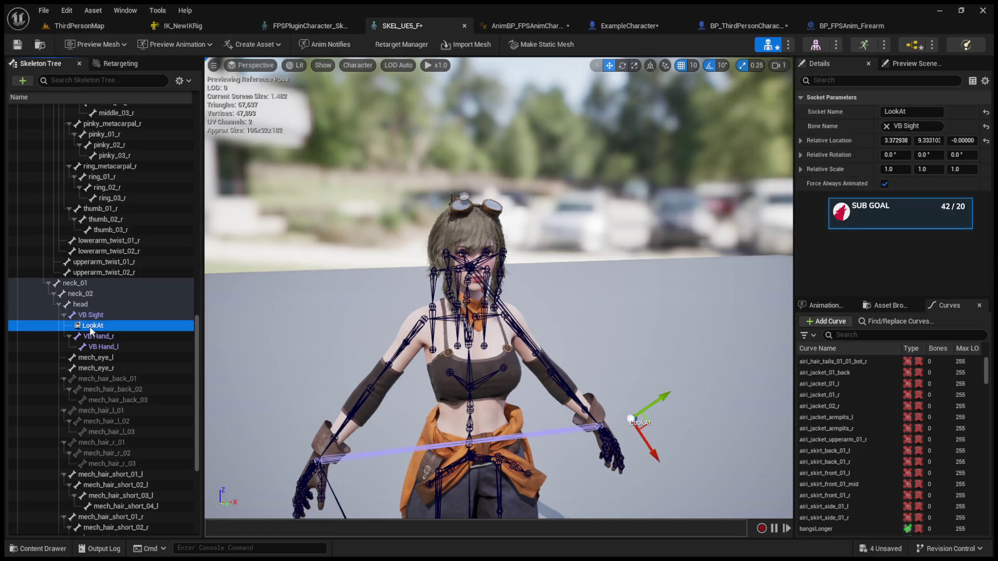
pyautogui.click(99, 338)
pyautogui.click(107, 346)
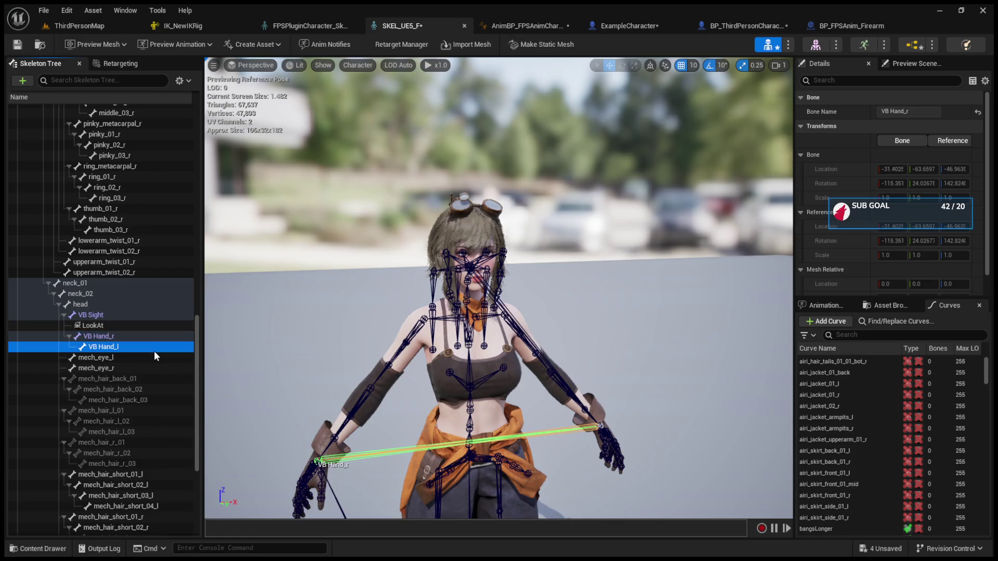
pyautogui.click(131, 318)
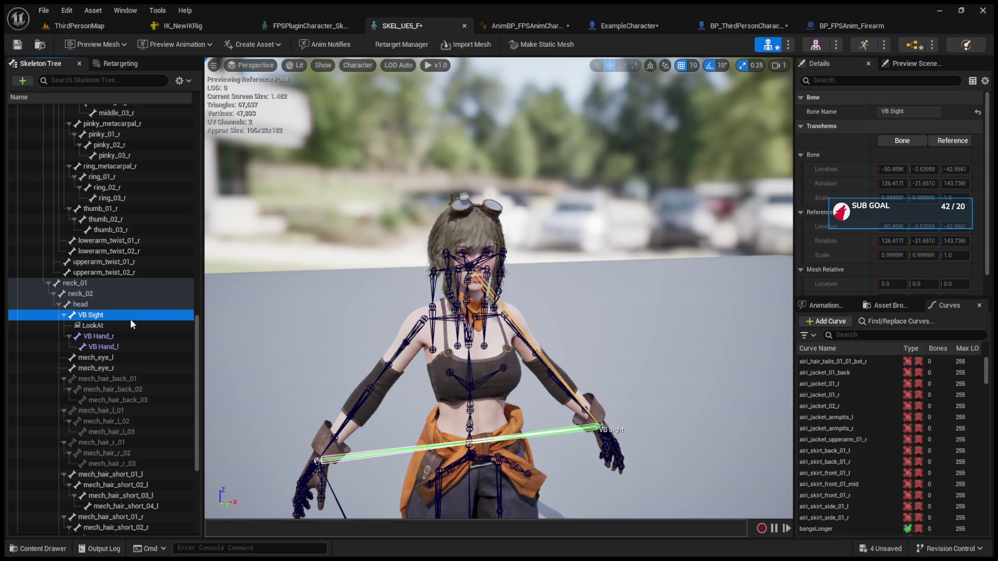
pyautogui.click(114, 326)
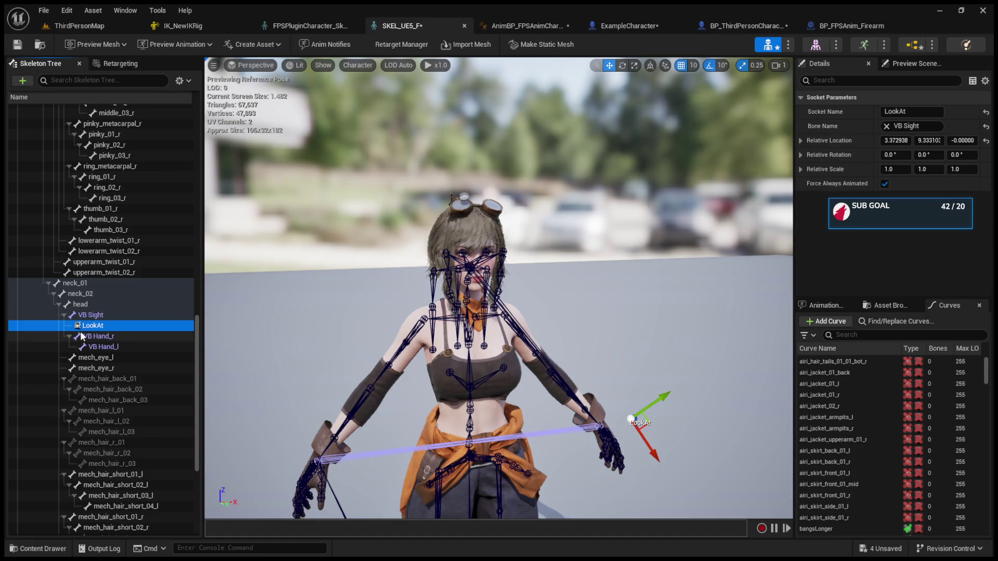
pyautogui.click(84, 306)
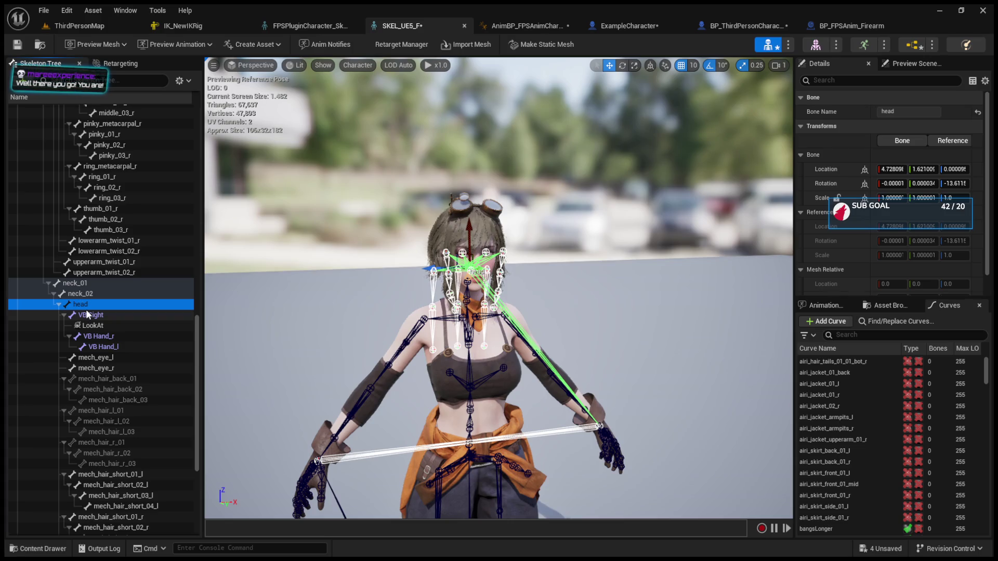
pyautogui.click(198, 25)
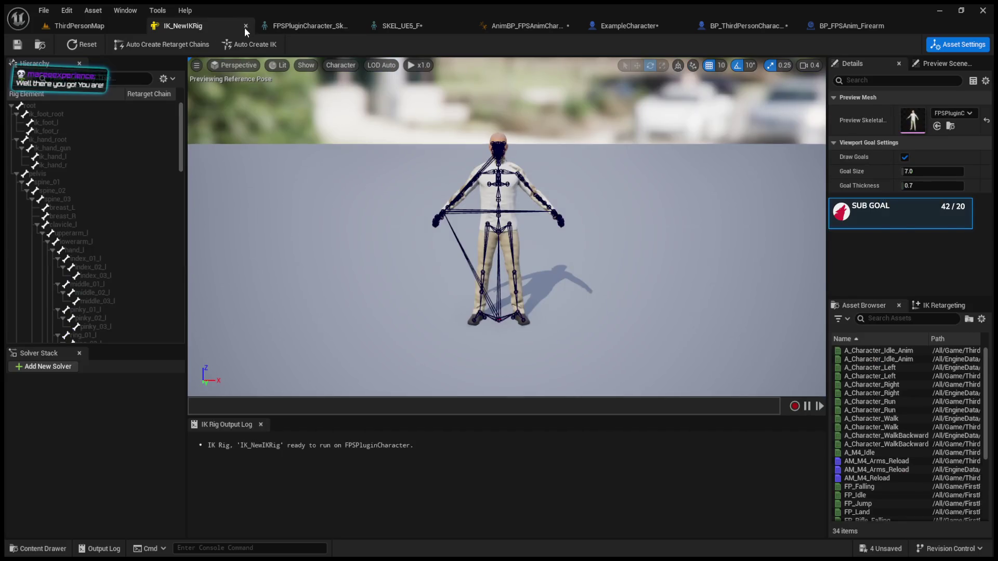
# Close IK_NewIKRig and switch to the AnimBP_FPSAnimCharacter blueprint.
pyautogui.click(245, 26)
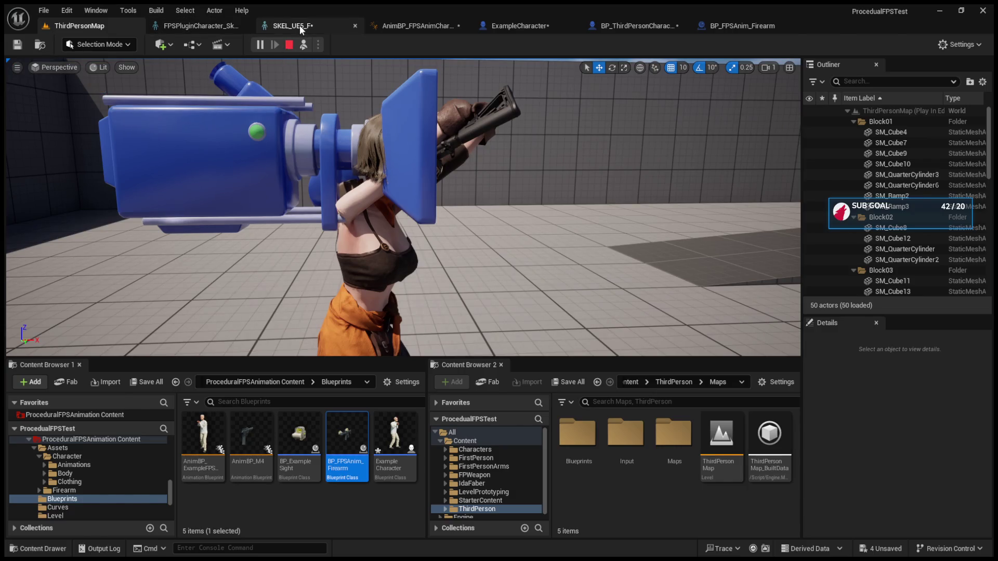
pyautogui.click(299, 25)
pyautogui.click(414, 21)
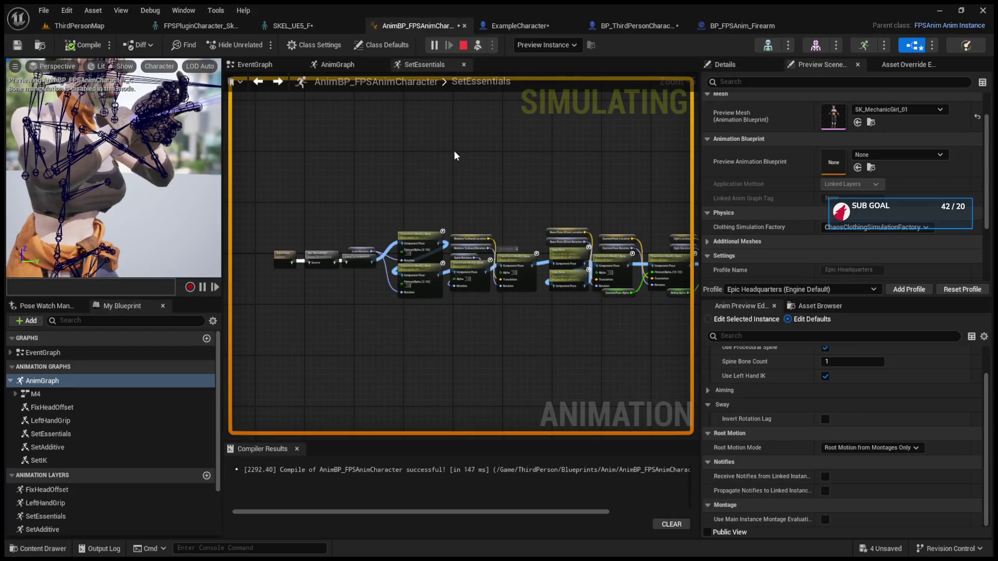
pyautogui.scroll(3, 775, 379)
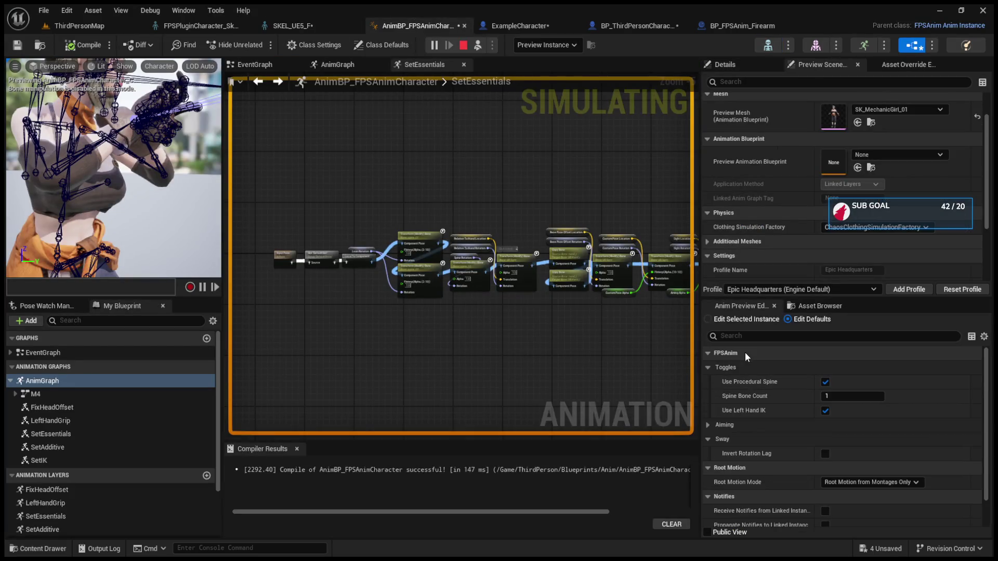
# Show the Asset Browser and restart the preview simulation with Stop then Simulate.
pyautogui.click(810, 304)
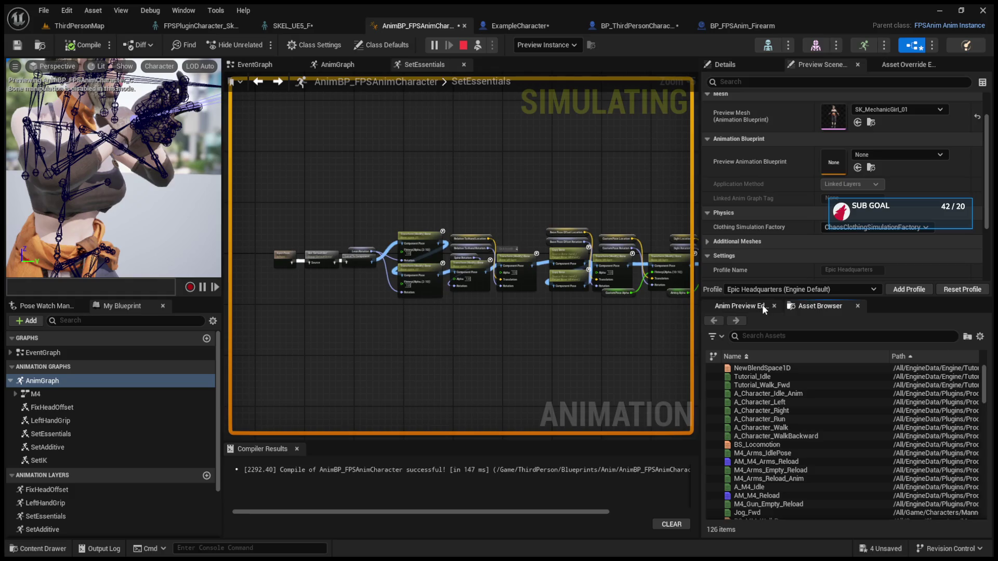
pyautogui.click(464, 46)
pyautogui.click(434, 45)
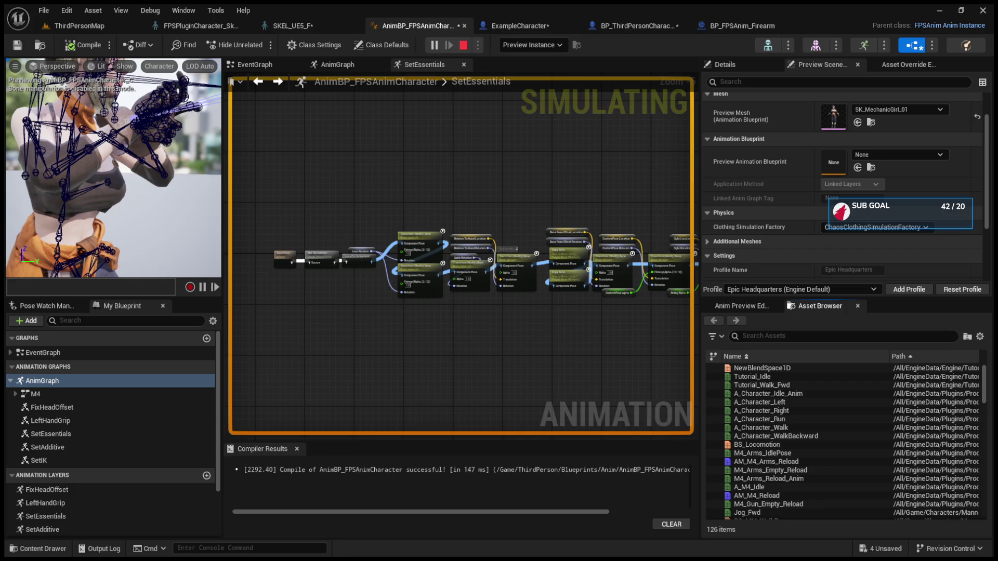
pyautogui.click(494, 27)
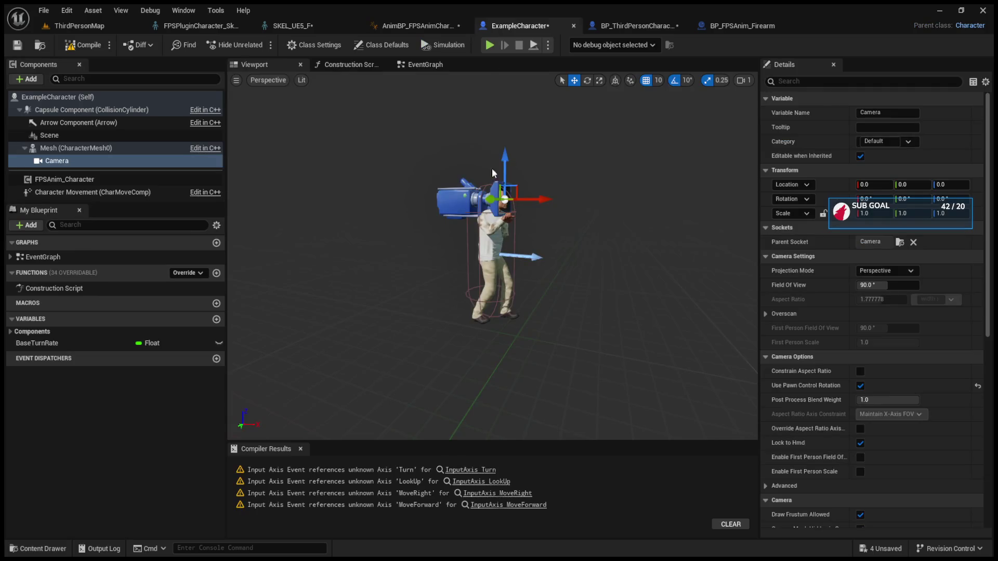
# Move BP_ThirdPersonCharacter's FollowCamera near the head at 0, 20, 160.
pyautogui.click(624, 26)
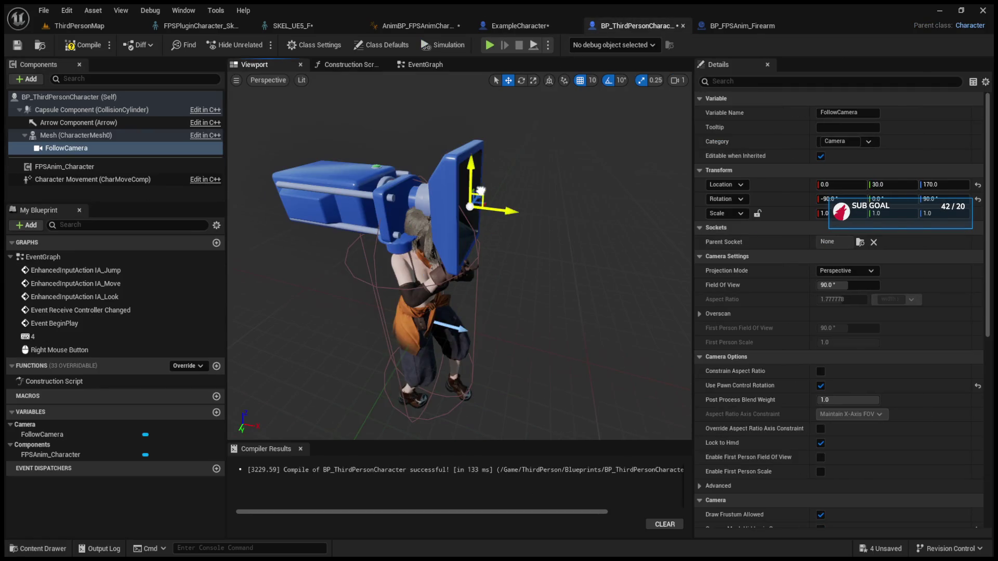
pyautogui.moveTo(520, 234); pyautogui.dragTo(493, 235)
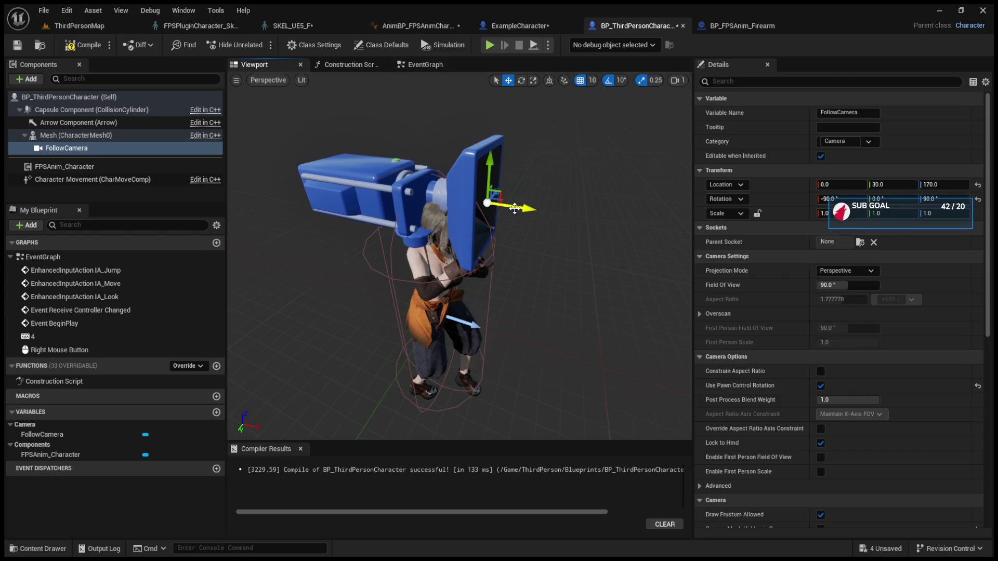
pyautogui.moveTo(528, 203)
pyautogui.mouseDown()
pyautogui.moveTo(426, 213)
pyautogui.moveTo(529, 204)
pyautogui.mouseUp()
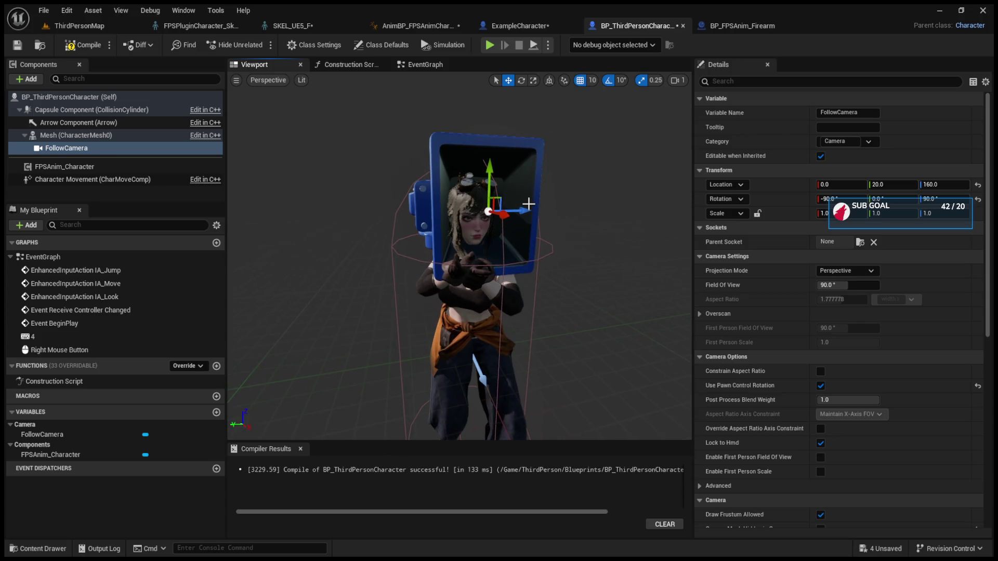
pyautogui.press('e')
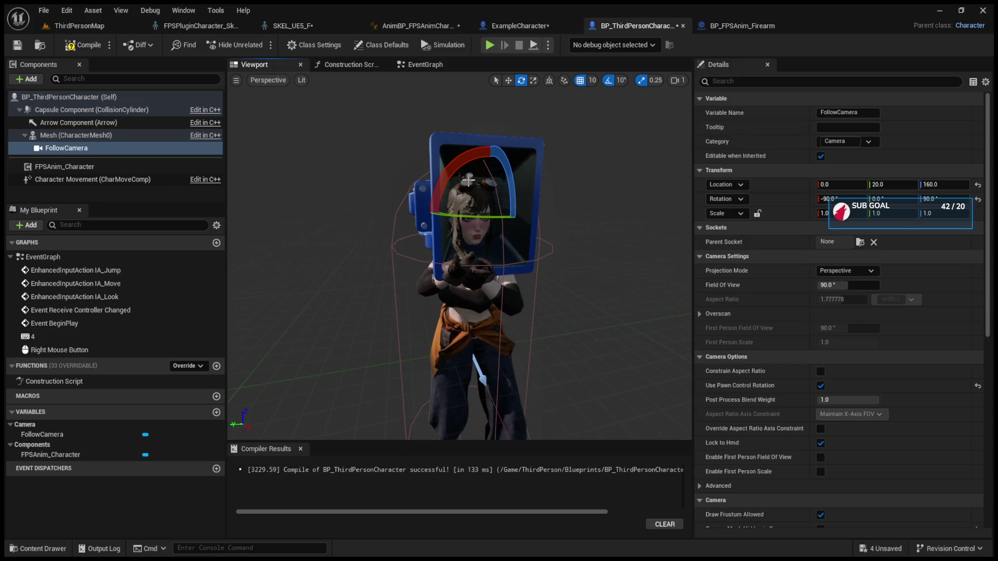
pyautogui.moveTo(541, 211)
pyautogui.mouseDown()
pyautogui.moveTo(536, 257)
pyautogui.moveTo(442, 189)
pyautogui.moveTo(401, 237)
pyautogui.mouseUp()
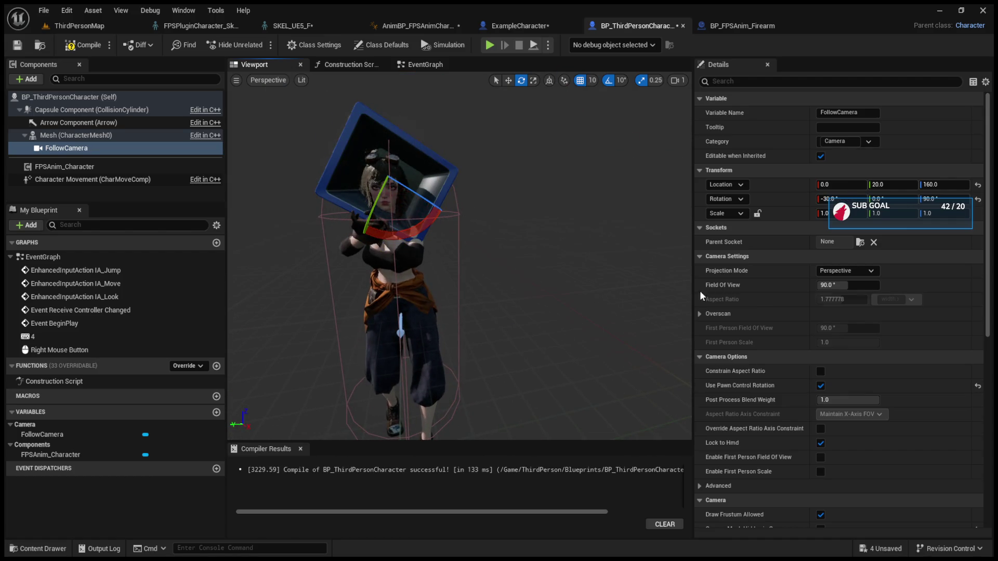
# Set the FollowCamera's X rotation to 0, then play-test ThirdPersonMap.
pyautogui.click(851, 198)
pyautogui.write('0')
pyautogui.press('Return')
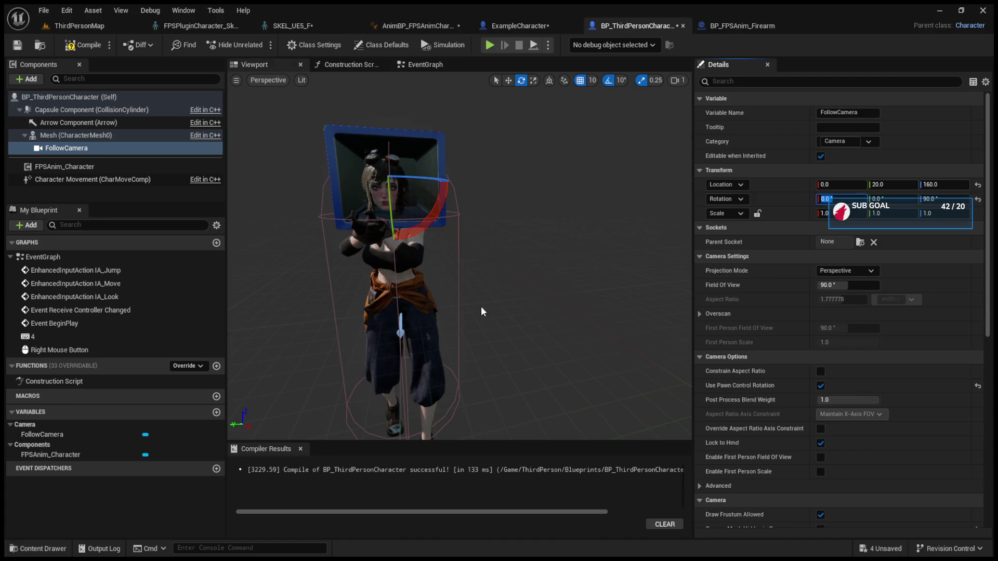
pyautogui.press('f')
pyautogui.scroll(-5, 460, 255)
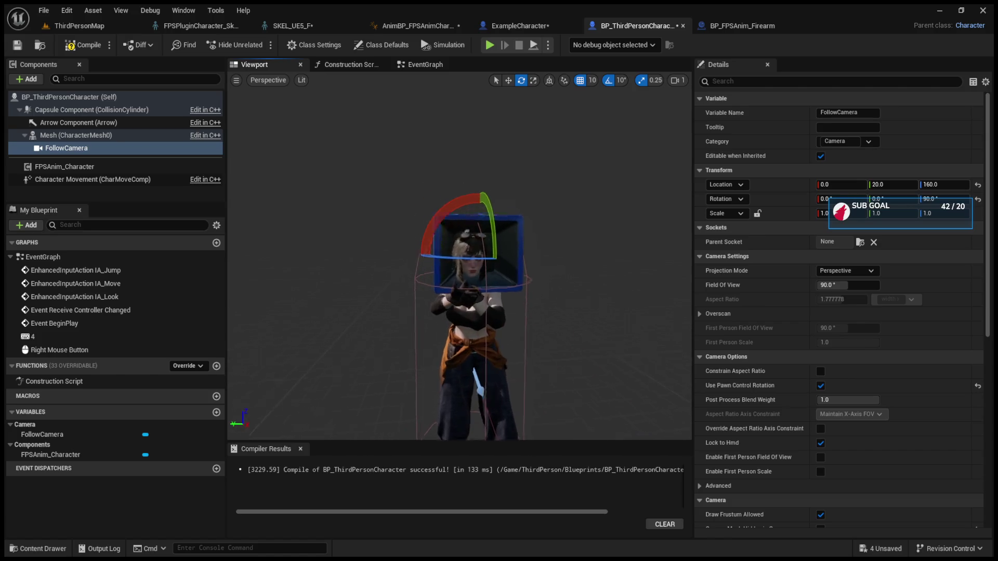
pyautogui.moveTo(460, 260); pyautogui.dragTo(525, 260)
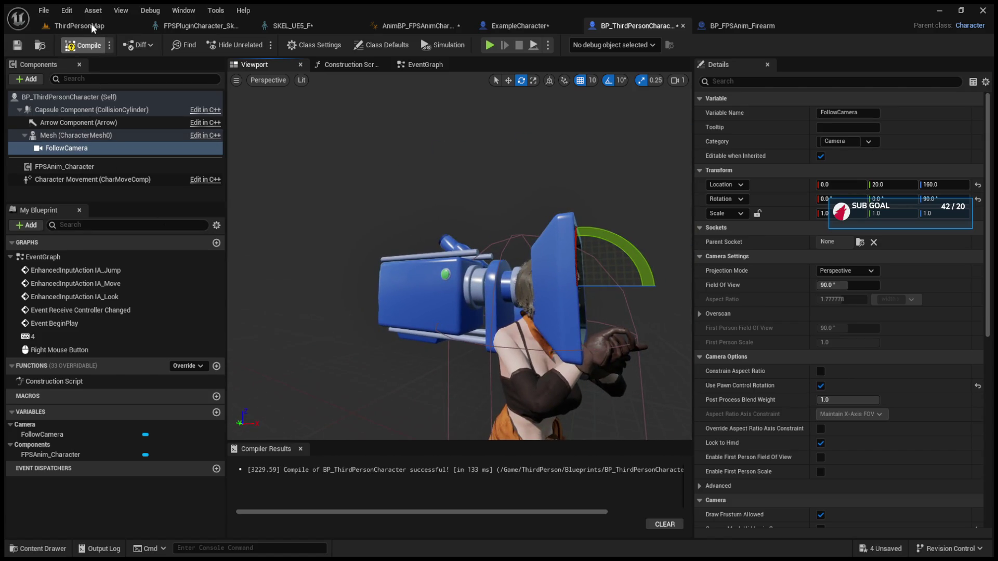
pyautogui.click(91, 24)
pyautogui.click(260, 45)
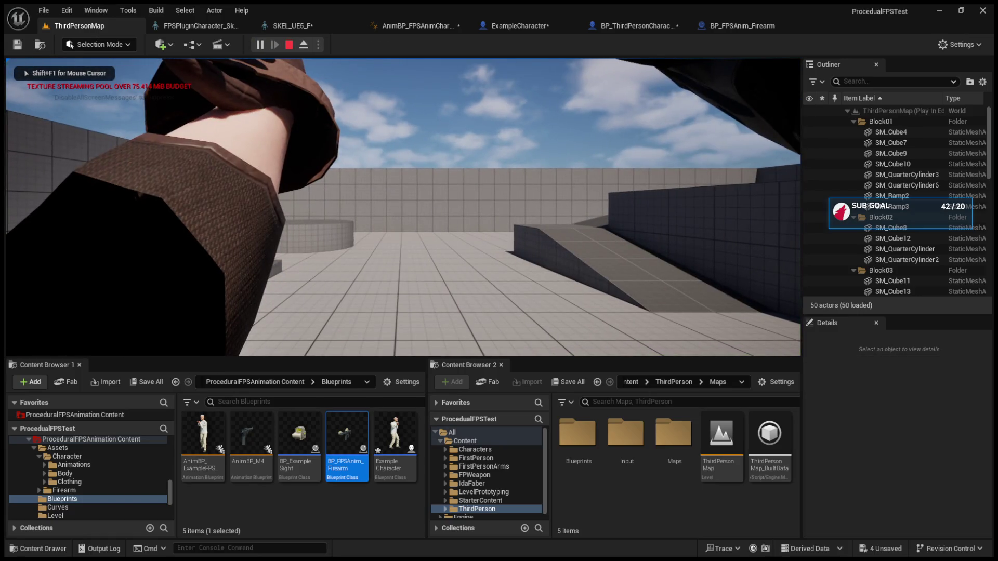
# Eject from the player with F8, tilt the view to the character, and go to BP_ThirdPersonCharacter.
pyautogui.press('F8')
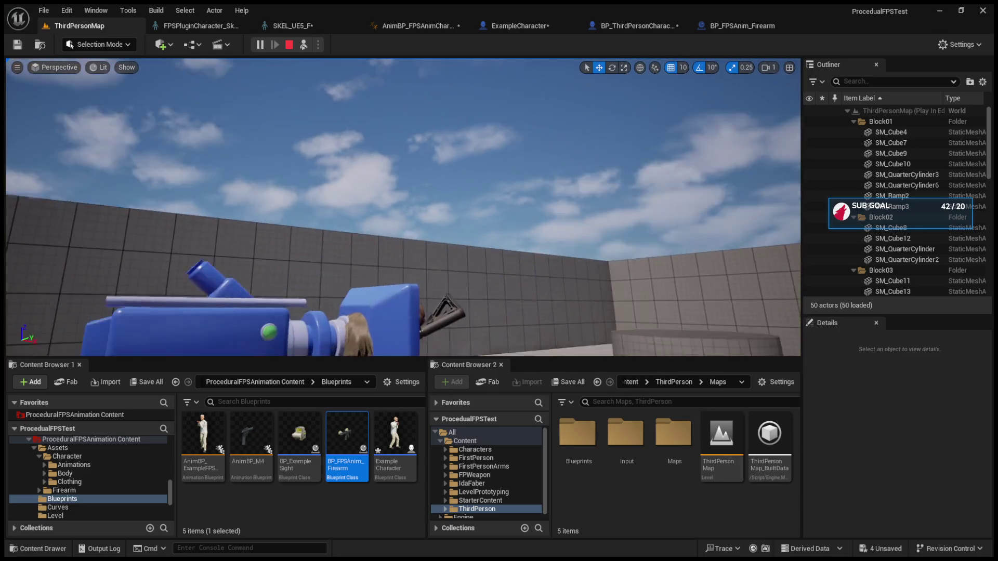
pyautogui.moveTo(448, 261); pyautogui.dragTo(448, 261)
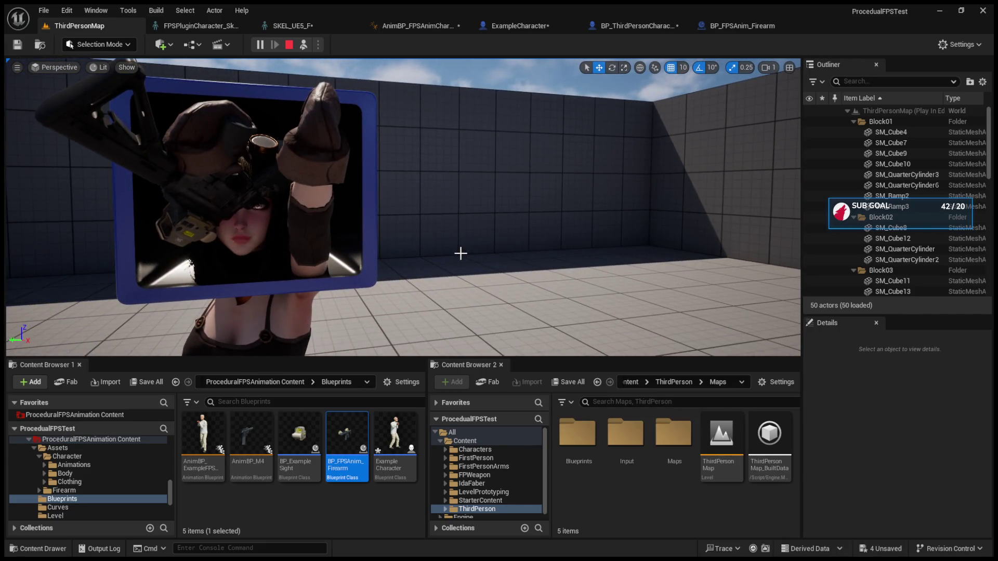
pyautogui.click(518, 25)
pyautogui.click(621, 26)
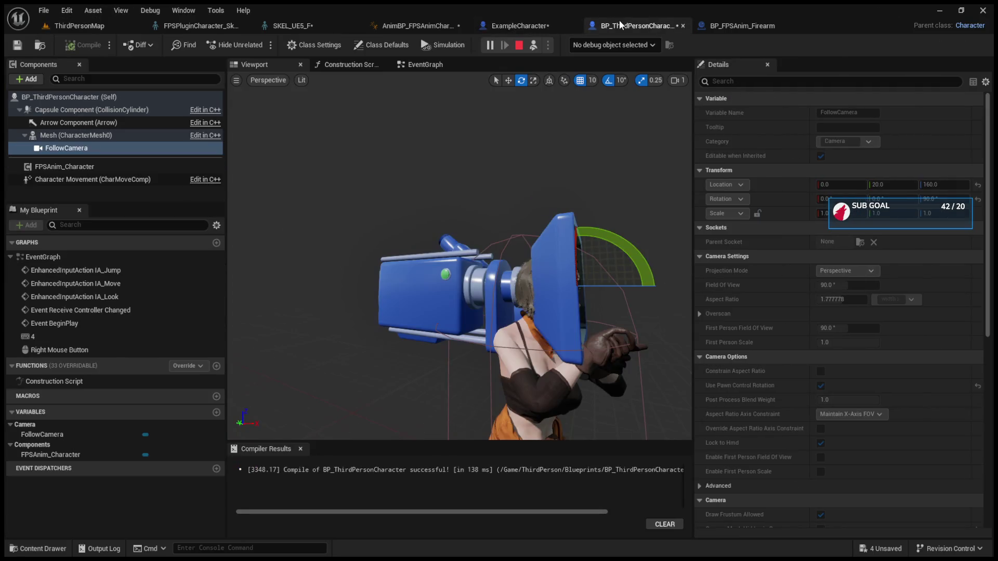
# Drag FollowCamera along the Y arrow to location 0, -30, 160 beside the head.
pyautogui.press('w')
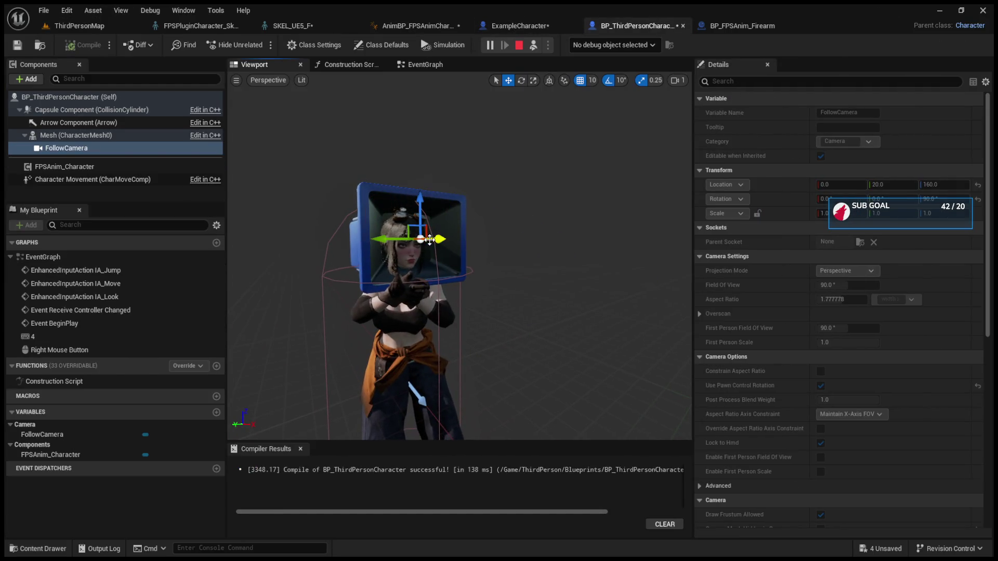
pyautogui.moveTo(429, 240)
pyautogui.mouseDown()
pyautogui.moveTo(565, 248)
pyautogui.moveTo(392, 237)
pyautogui.mouseUp()
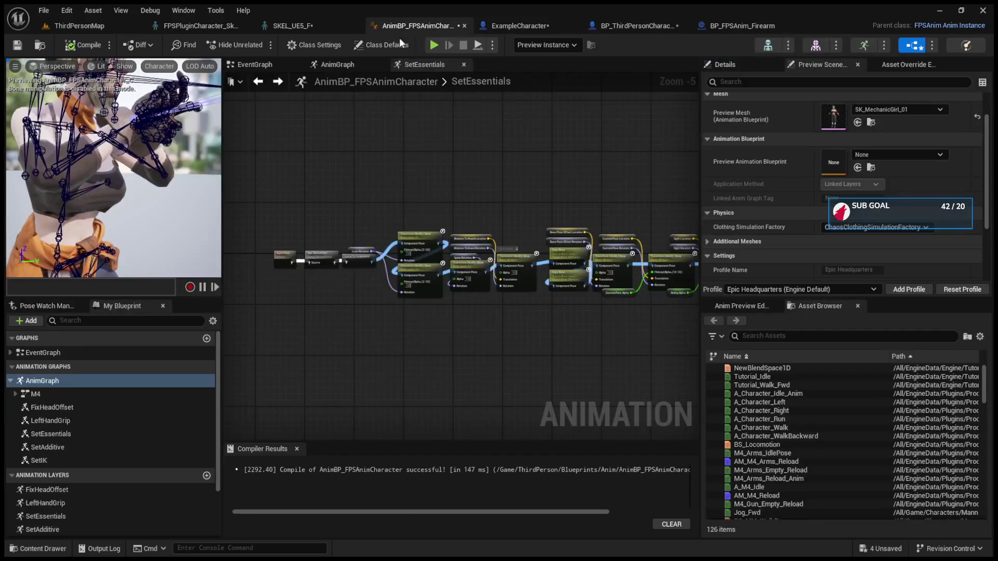
pyautogui.click(395, 25)
# Find the FixHeadOffset layer in AnimBP_FPSAnimCharacter's AnimGraph and open its internal graph.
pyautogui.scroll(5, 359, 228)
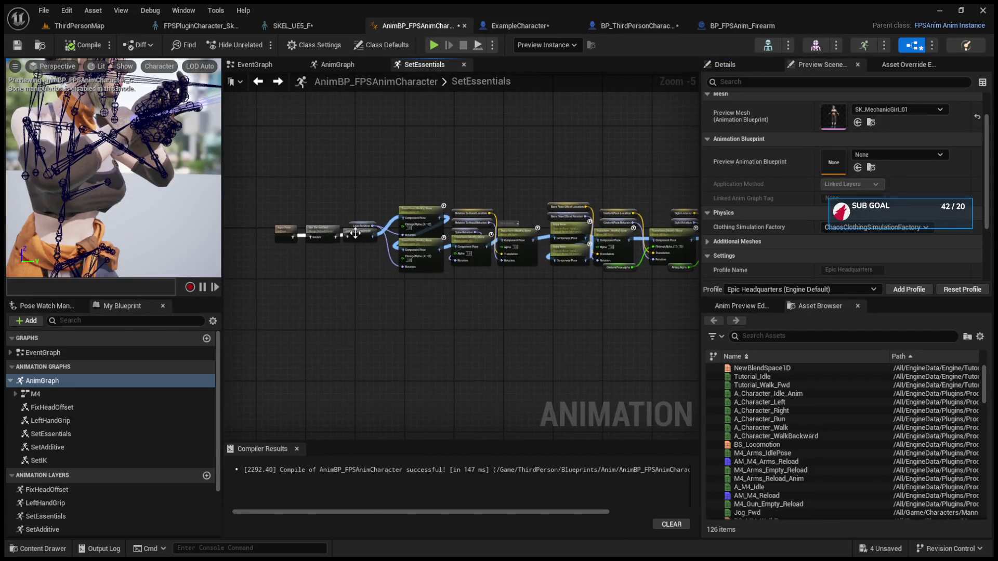
pyautogui.moveTo(389, 197); pyautogui.dragTo(383, 237)
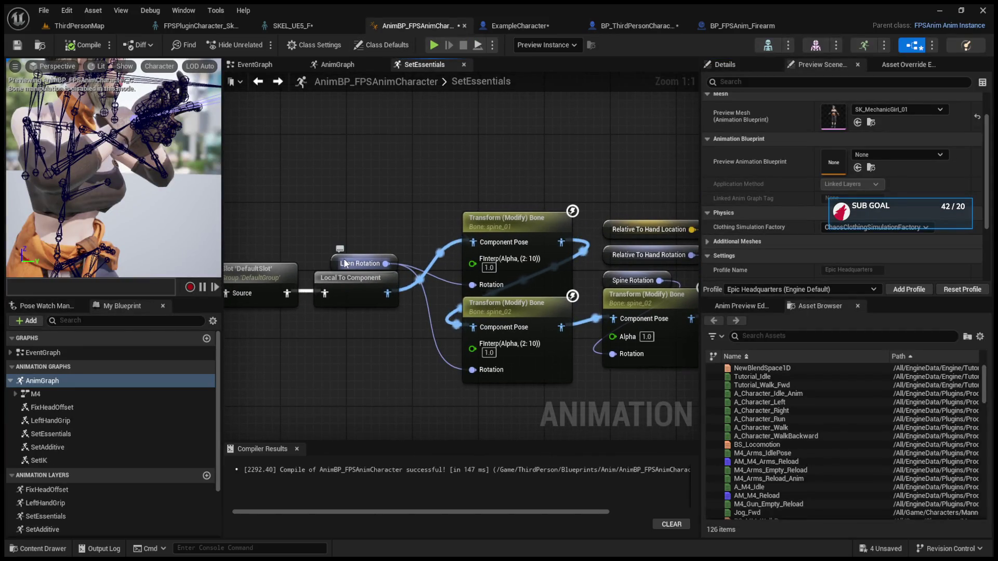
pyautogui.click(102, 406)
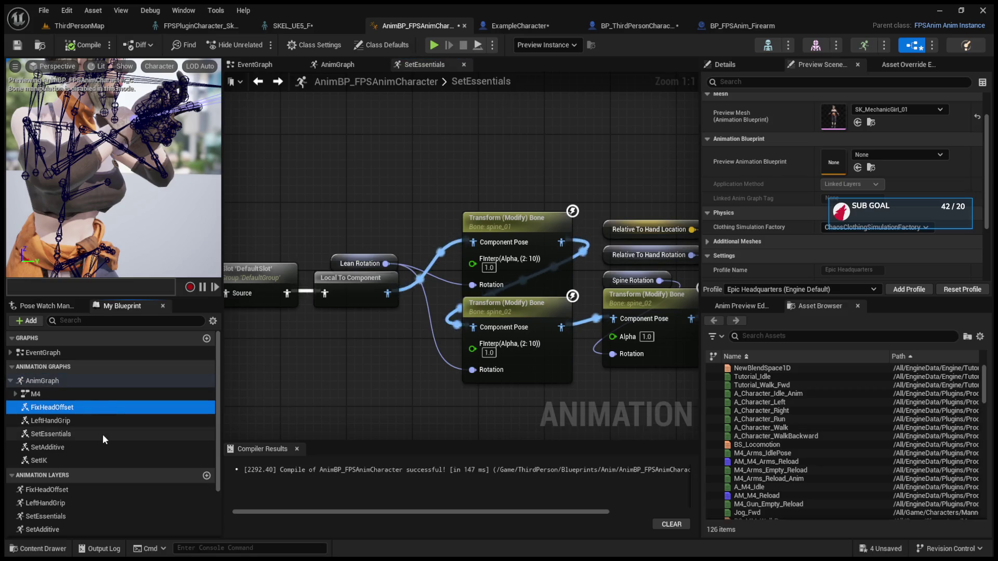
pyautogui.doubleClick(102, 423)
pyautogui.doubleClick(102, 411)
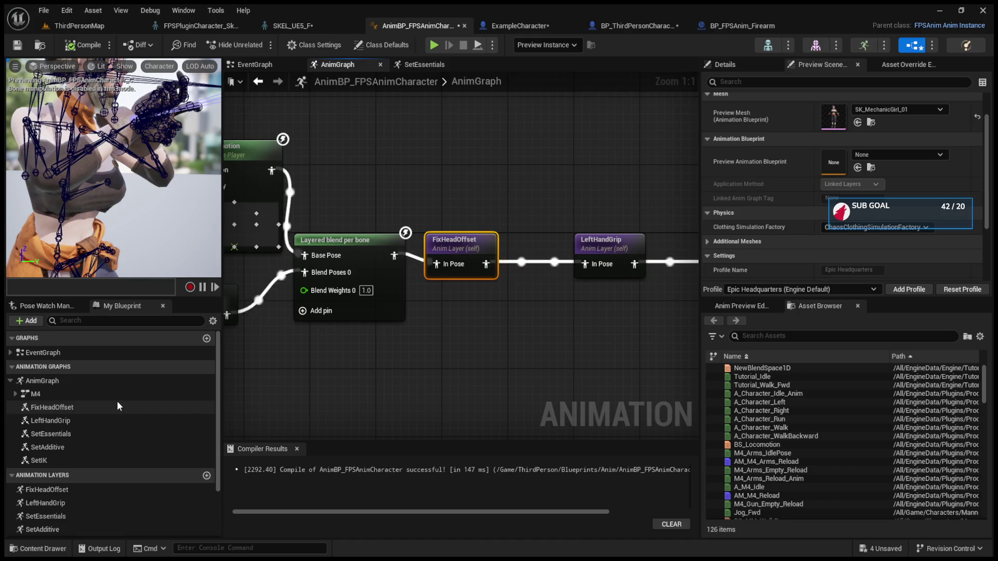
pyautogui.doubleClick(99, 423)
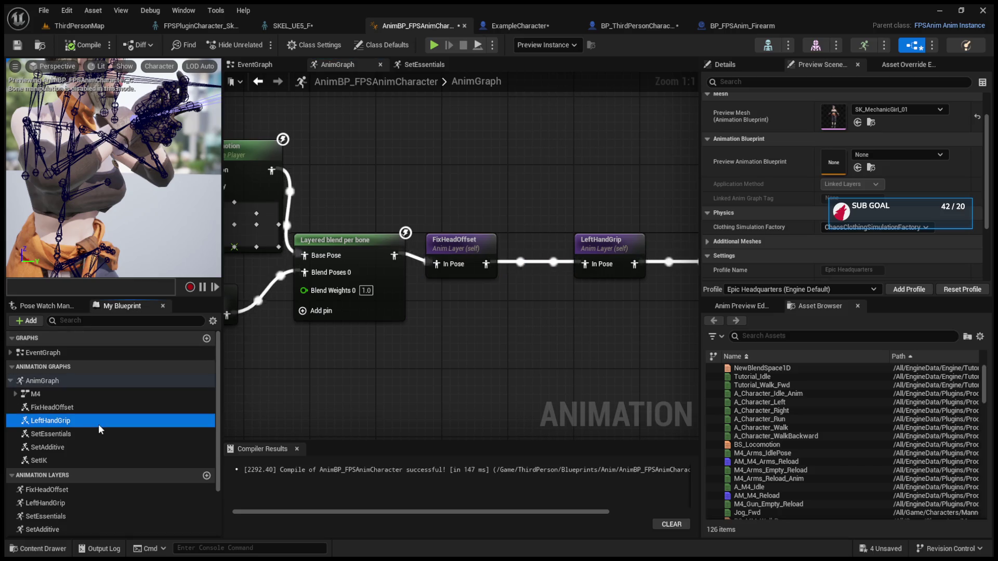
pyautogui.doubleClick(318, 244)
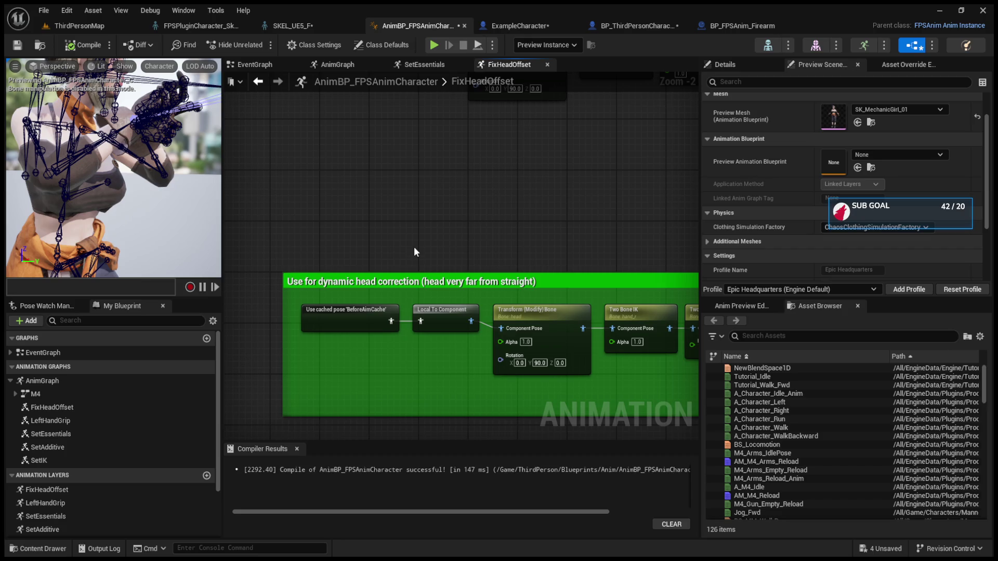
# Wire the bottom Blend Poses by bool into Output Pose, compile, and play-test the map.
pyautogui.scroll(-1, 413, 250)
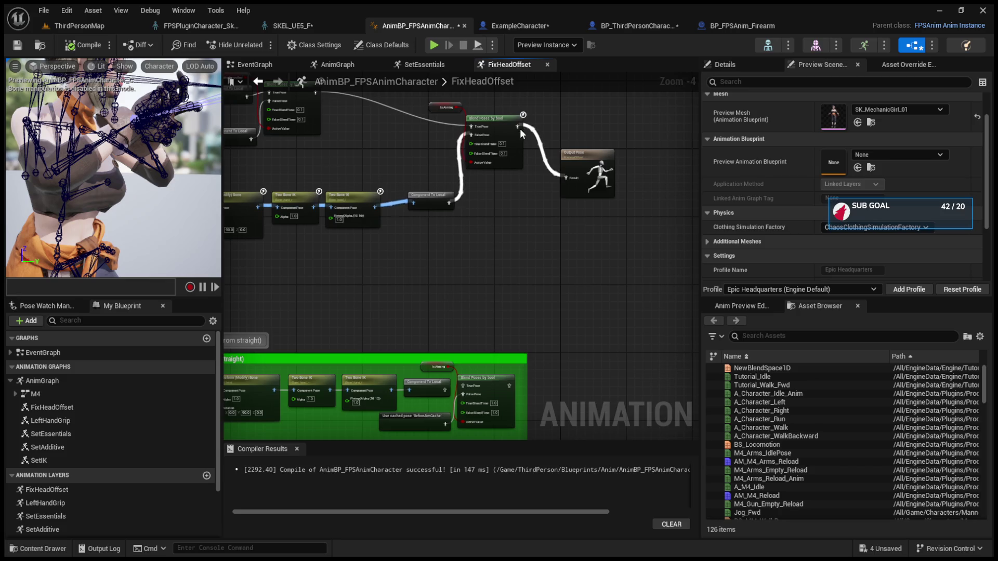
pyautogui.moveTo(518, 126)
pyautogui.mouseDown()
pyautogui.moveTo(468, 312)
pyautogui.moveTo(509, 386)
pyautogui.mouseUp()
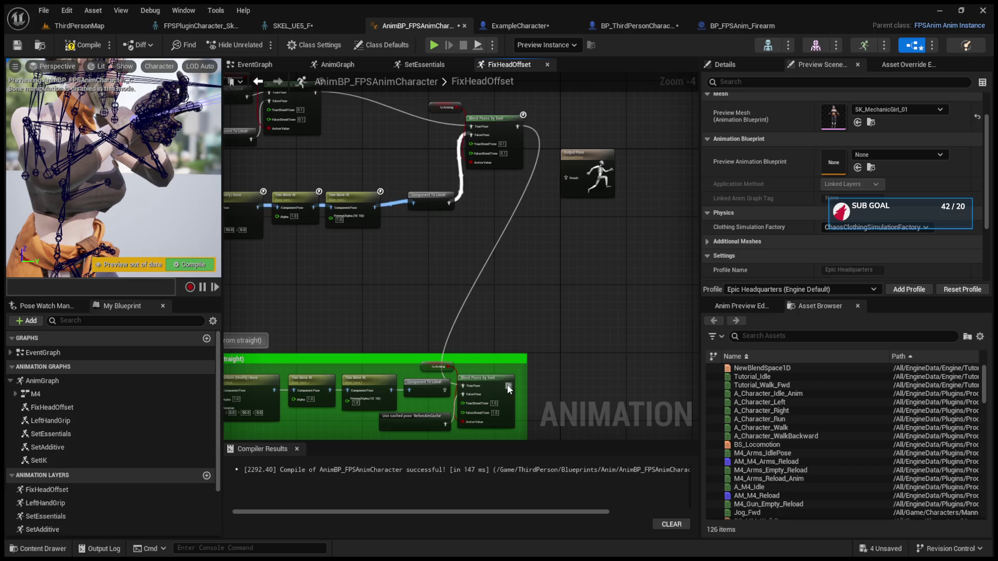
pyautogui.click(190, 265)
pyautogui.click(78, 26)
pyautogui.click(259, 44)
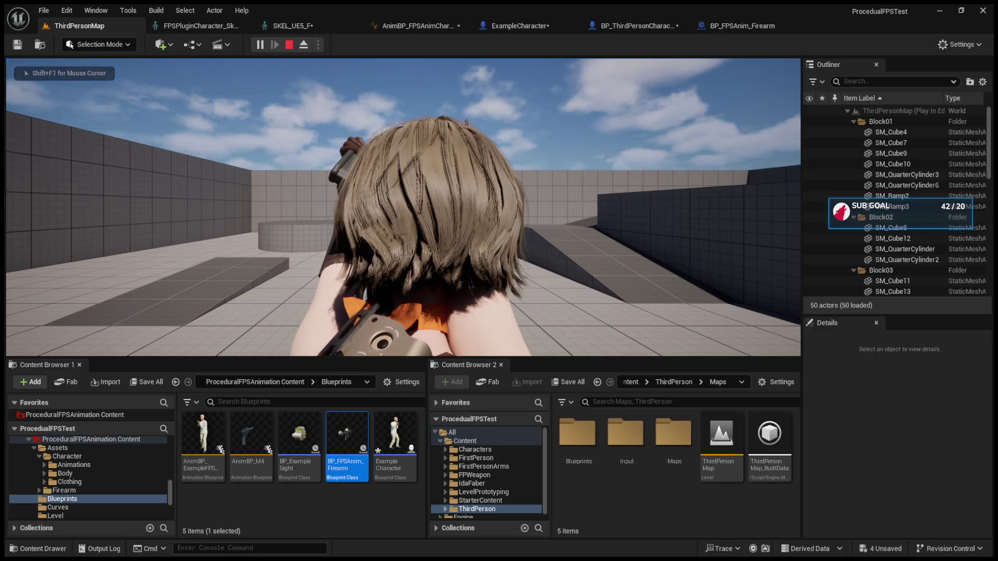
pyautogui.press('Escape')
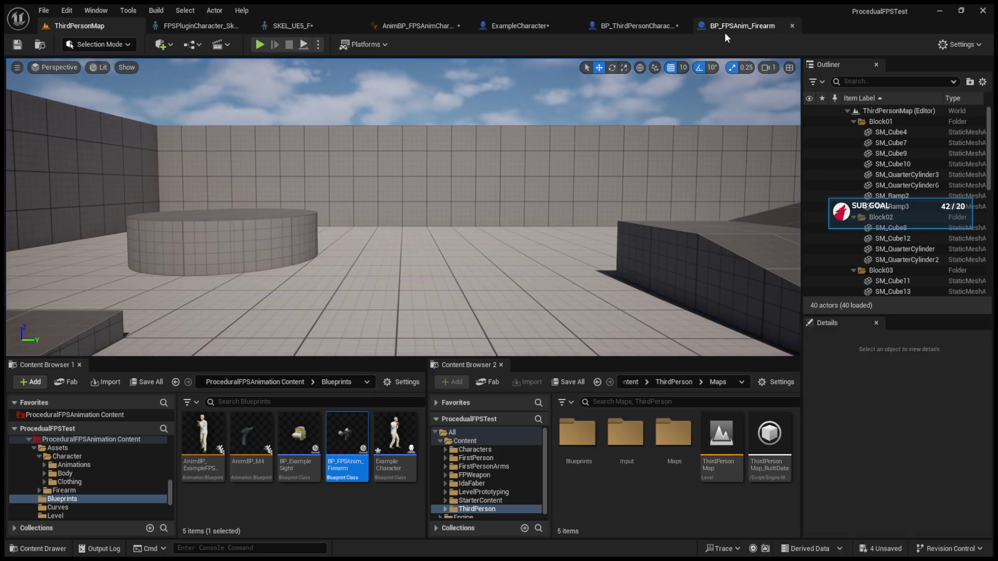
pyautogui.click(379, 26)
pyautogui.scroll(5, 492, 317)
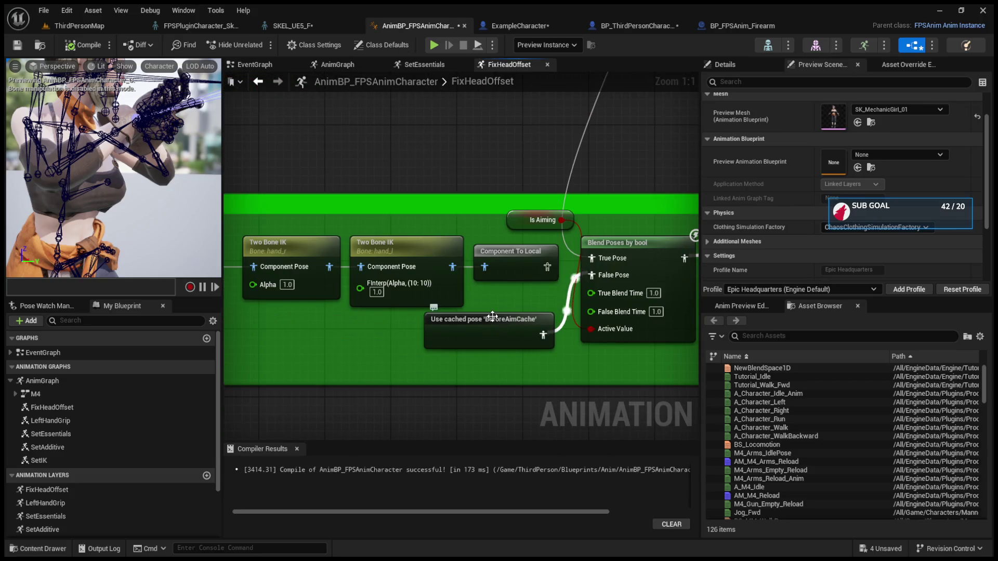
# Inspect where the BeforeAimCache pose is saved, then recompile AnimBP_FPSAnimCharacter.
pyautogui.doubleClick(491, 316)
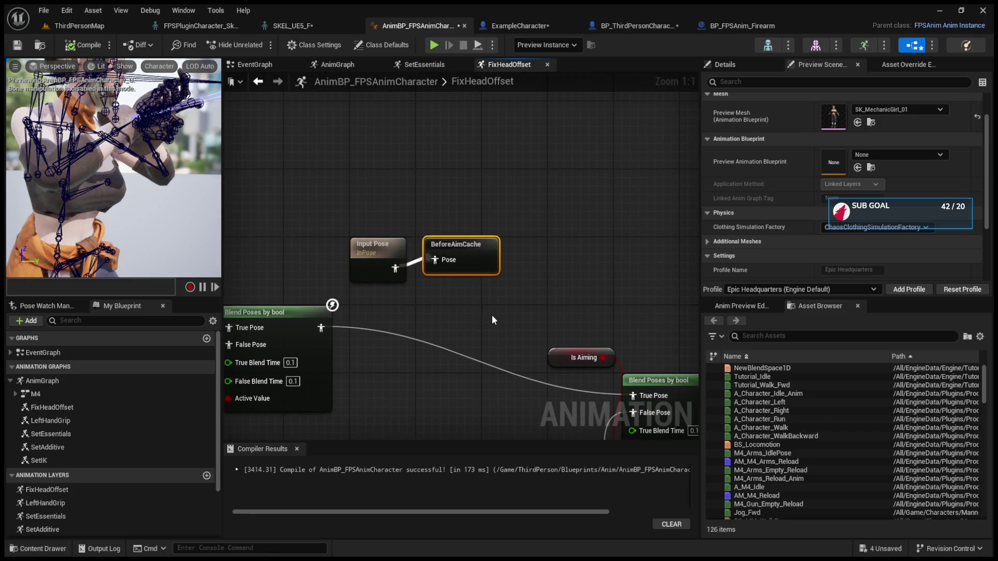
pyautogui.click(375, 264)
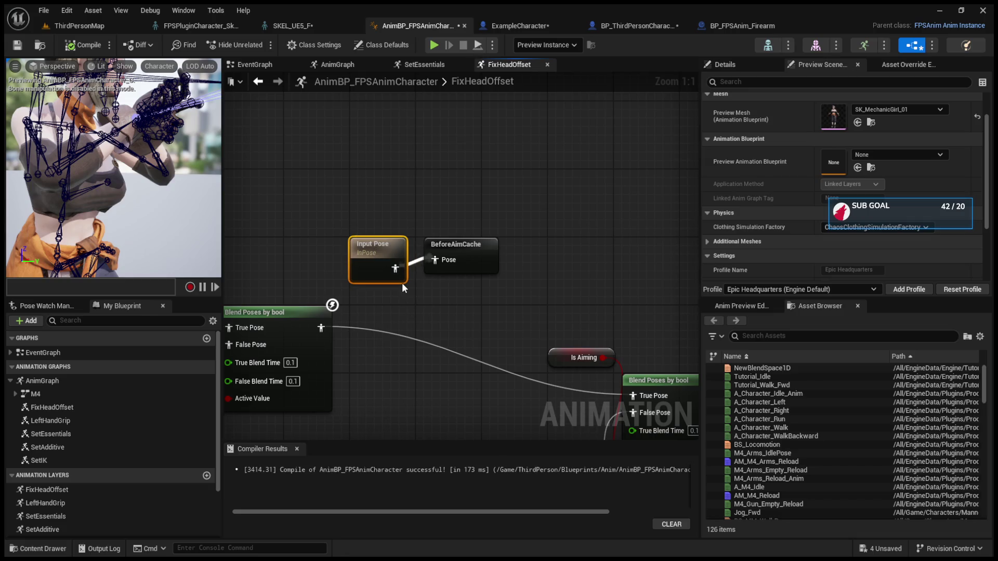
pyautogui.scroll(-6, 395, 271)
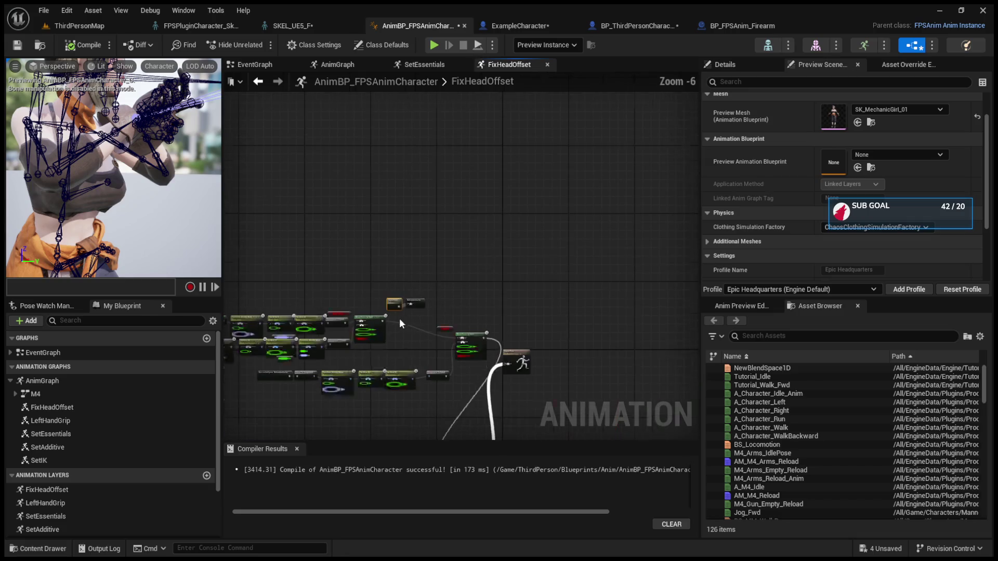
pyautogui.click(455, 282)
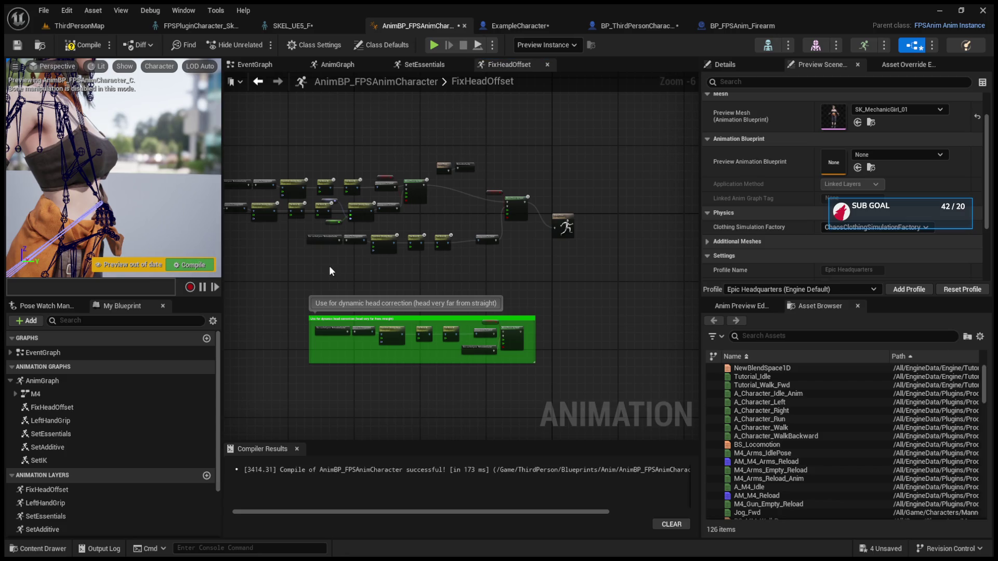
pyautogui.press('F7')
# Inspect the Is Locally Controlled node that drives the FixHeadOffset blend.
pyautogui.scroll(5, 460, 273)
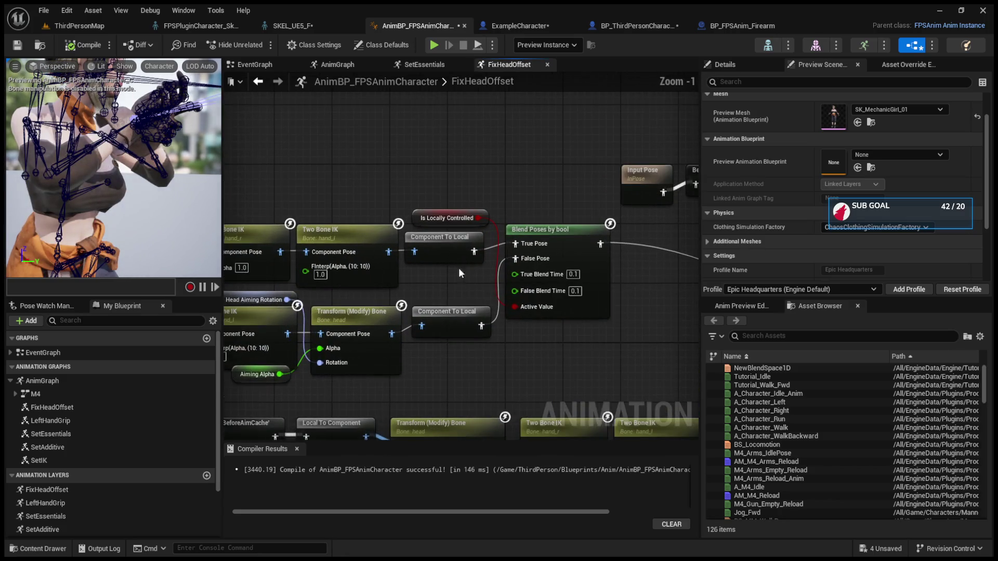
pyautogui.click(420, 218)
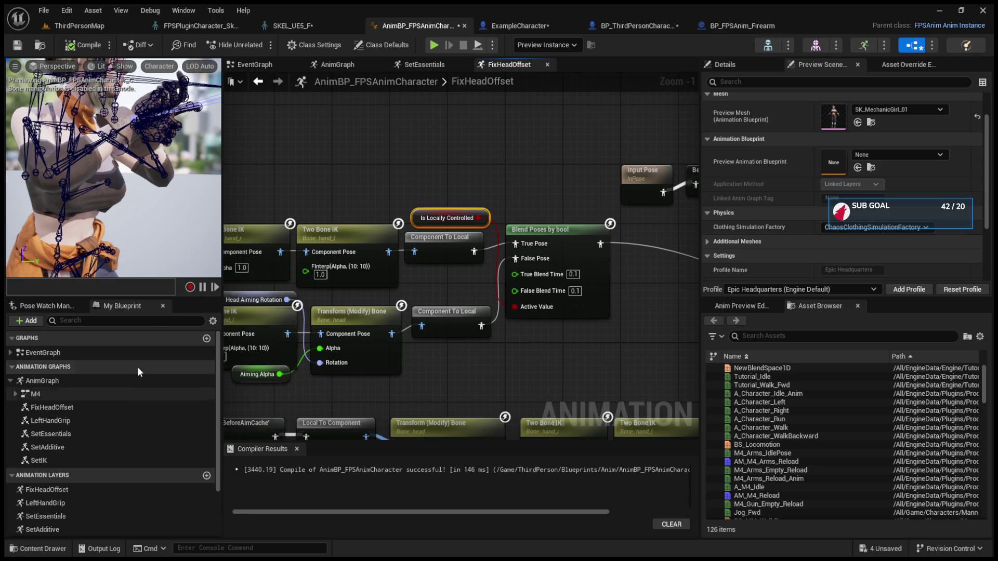
pyautogui.click(488, 179)
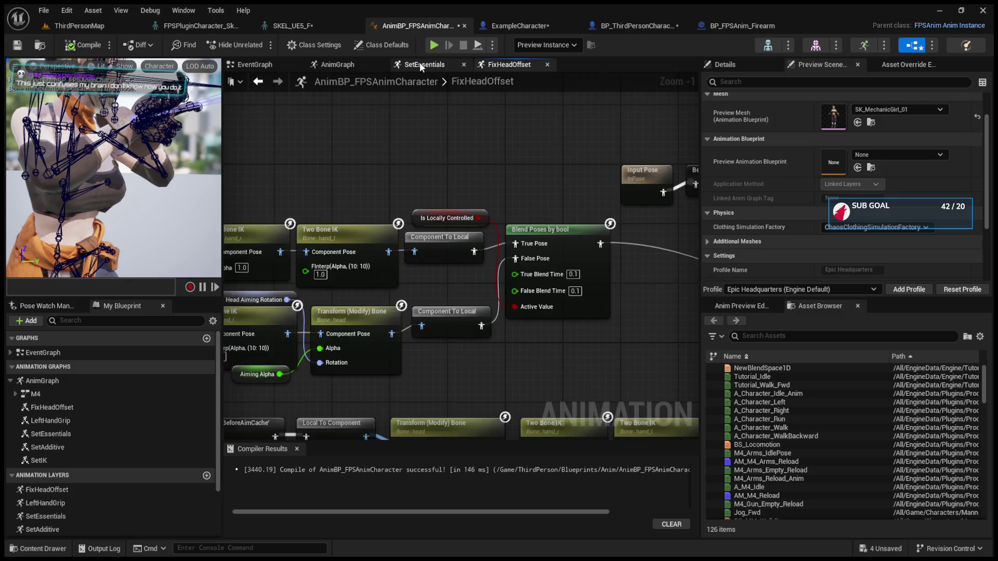
# In the EventGraph, add a trial Boolean variable, delete it, and return to FixHeadOffset.
pyautogui.click(420, 61)
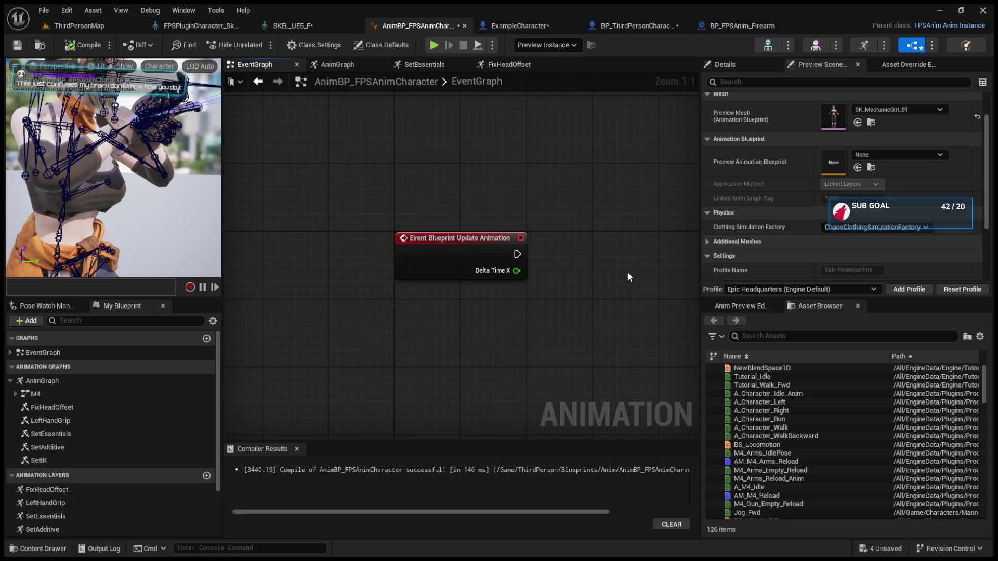
pyautogui.click(733, 306)
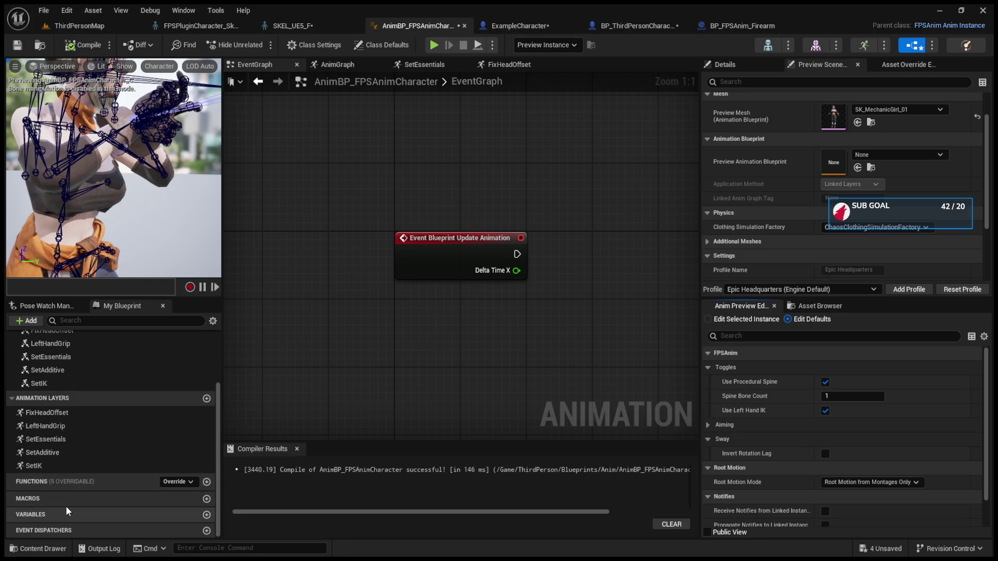
pyautogui.click(206, 516)
pyautogui.press('Return')
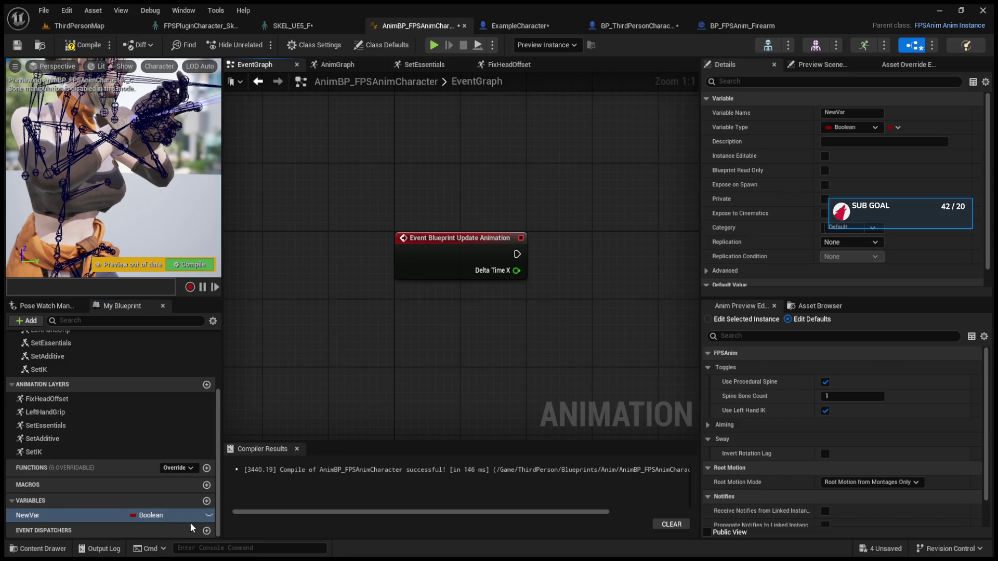
pyautogui.press('Delete')
pyautogui.scroll(-5, 493, 358)
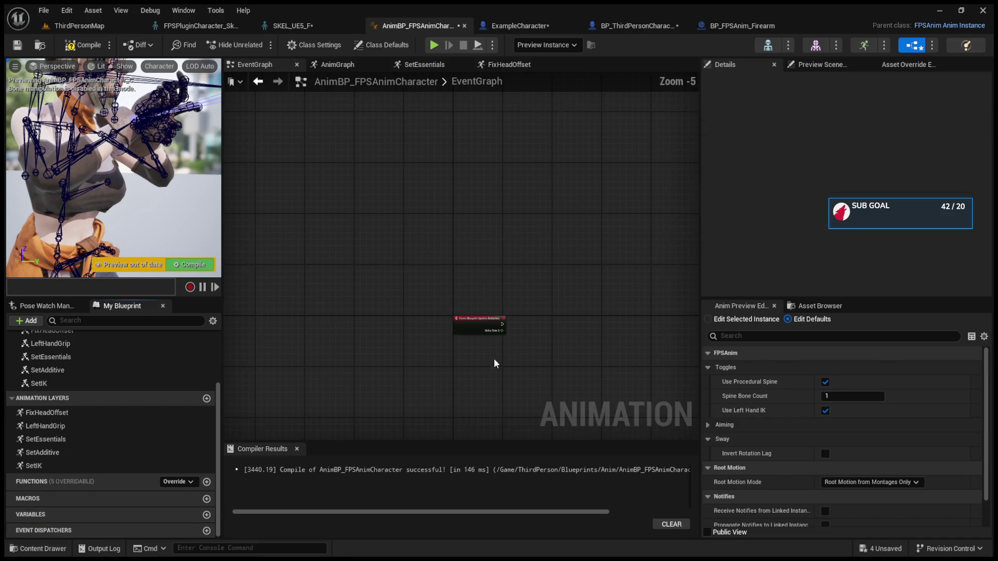
pyautogui.click(492, 64)
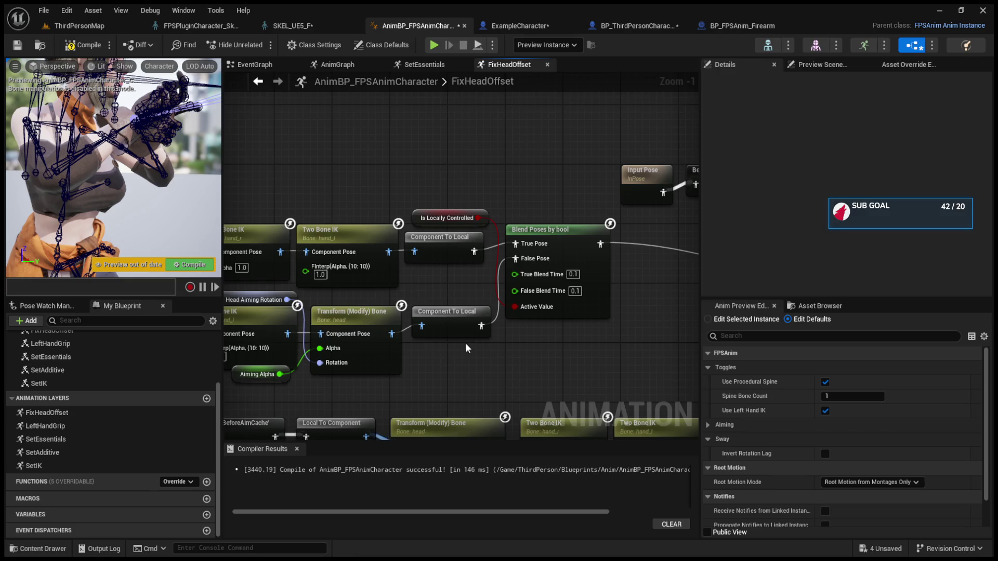
# Paste a spare Is Locally Controlled node into FixHeadOffset, then delete it again.
pyautogui.hotkey('ctrl', 'v')
pyautogui.moveTo(447, 345); pyautogui.dragTo(506, 335)
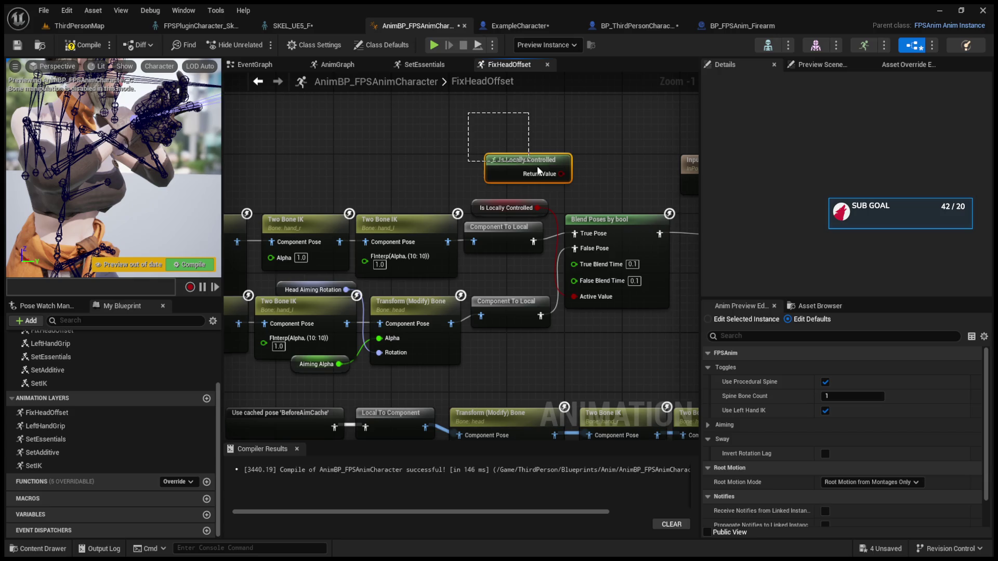
pyautogui.moveTo(473, 127); pyautogui.dragTo(550, 192)
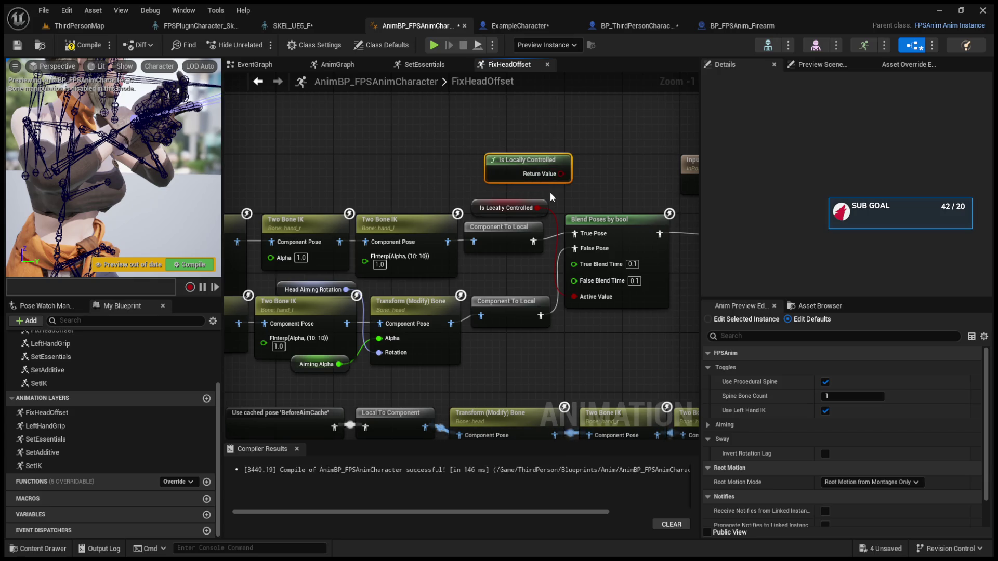
pyautogui.click(557, 137)
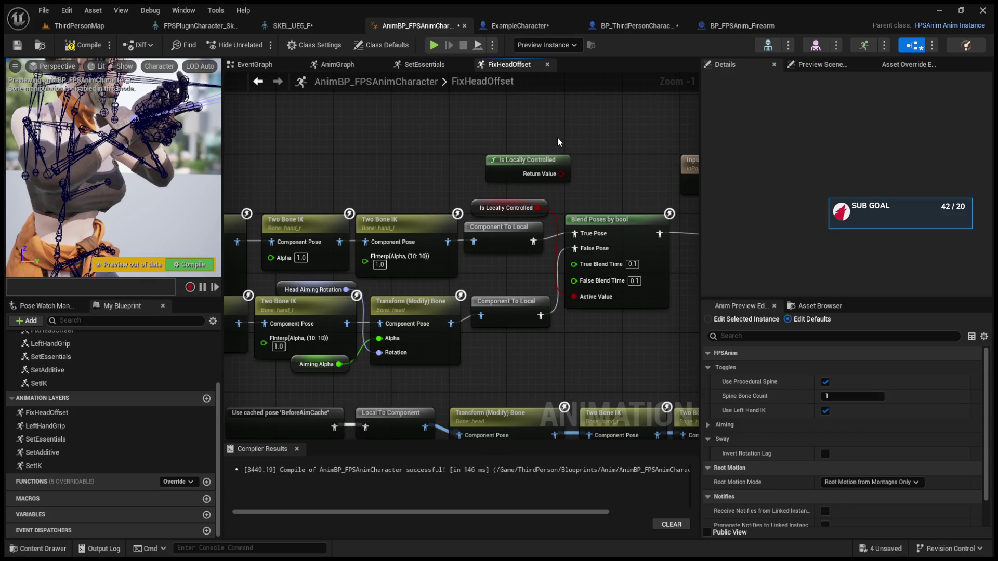
pyautogui.press('Delete')
# Recompile AnimBP_FPSAnimCharacter and save all assets.
pyautogui.moveTo(558, 136); pyautogui.dragTo(655, 125)
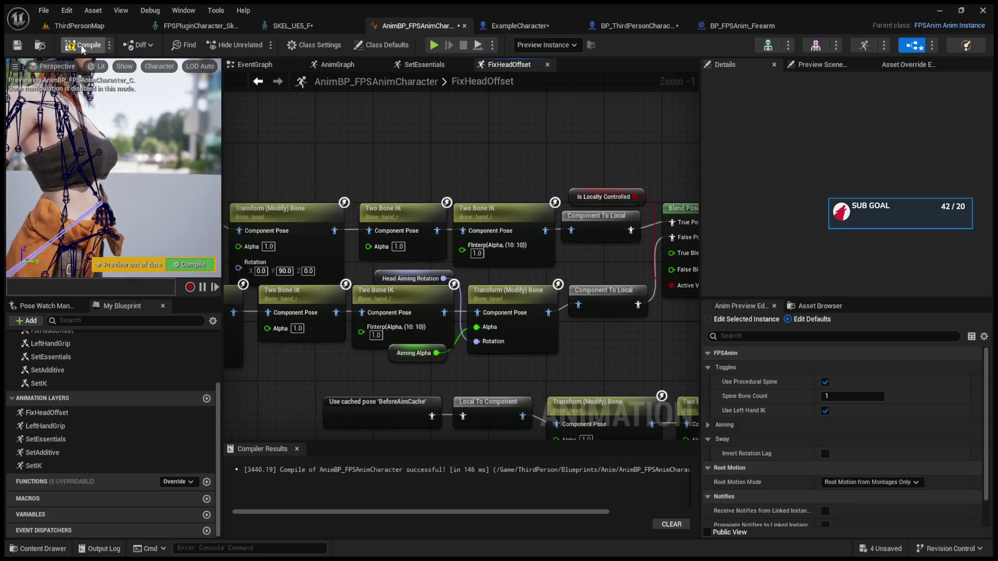
pyautogui.click(81, 46)
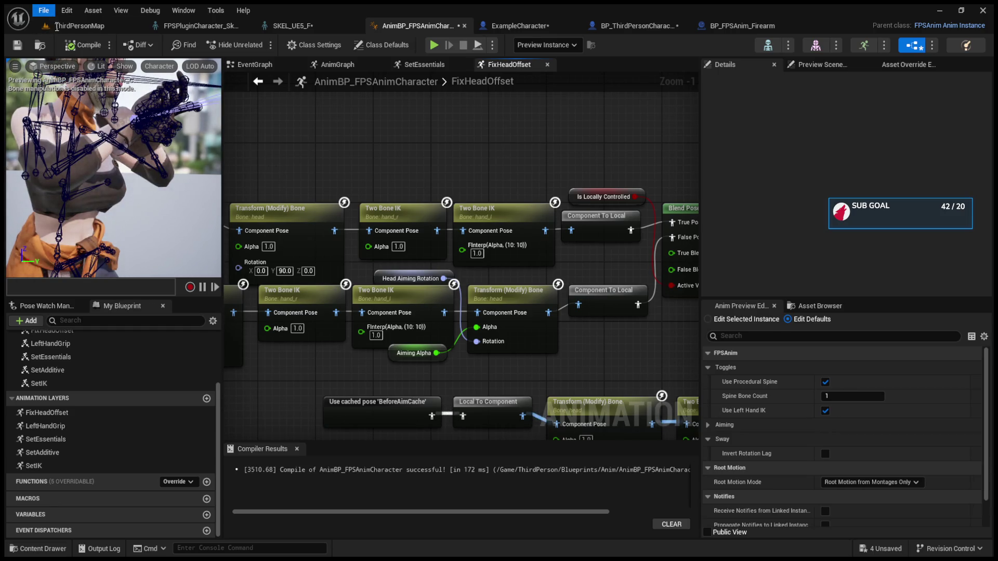
pyautogui.hotkey('ctrl', 'shift', 's')
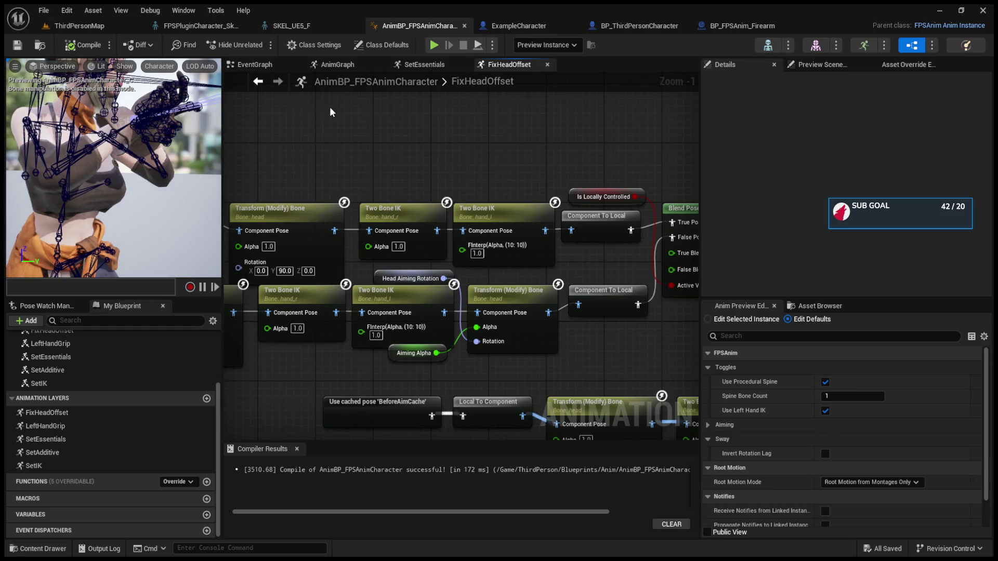
# Keep the instance's Right Hand Bone at hand_r, recompile, and return to ThirdPersonMap.
pyautogui.scroll(-5, 452, 105)
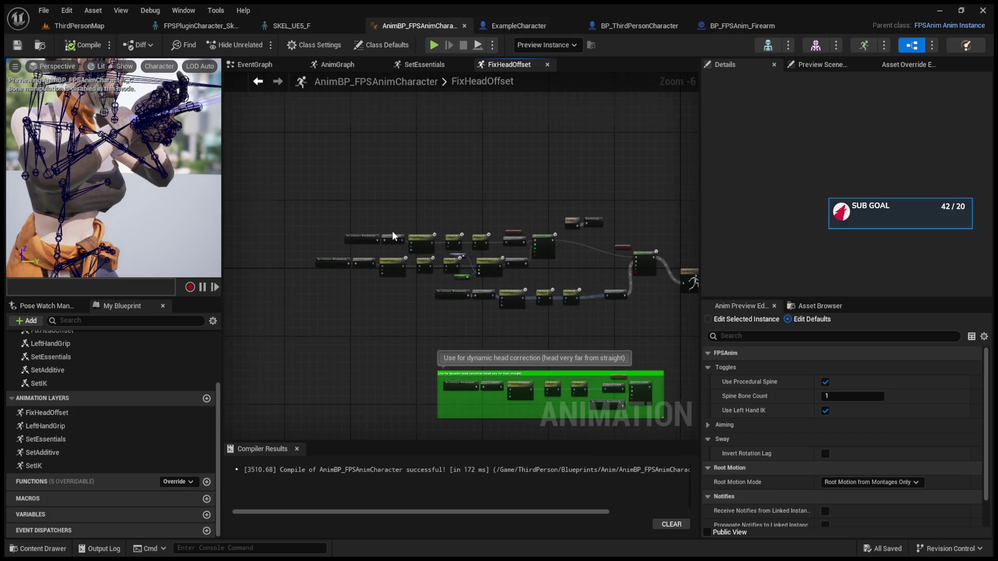
pyautogui.scroll(2, 393, 236)
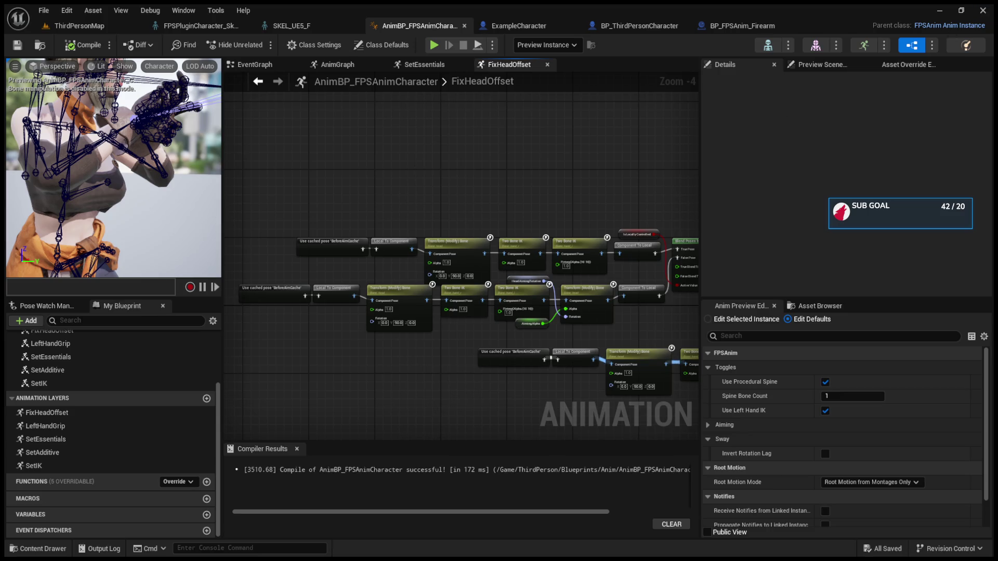
pyautogui.moveTo(603, 159); pyautogui.dragTo(513, 153)
pyautogui.click(759, 321)
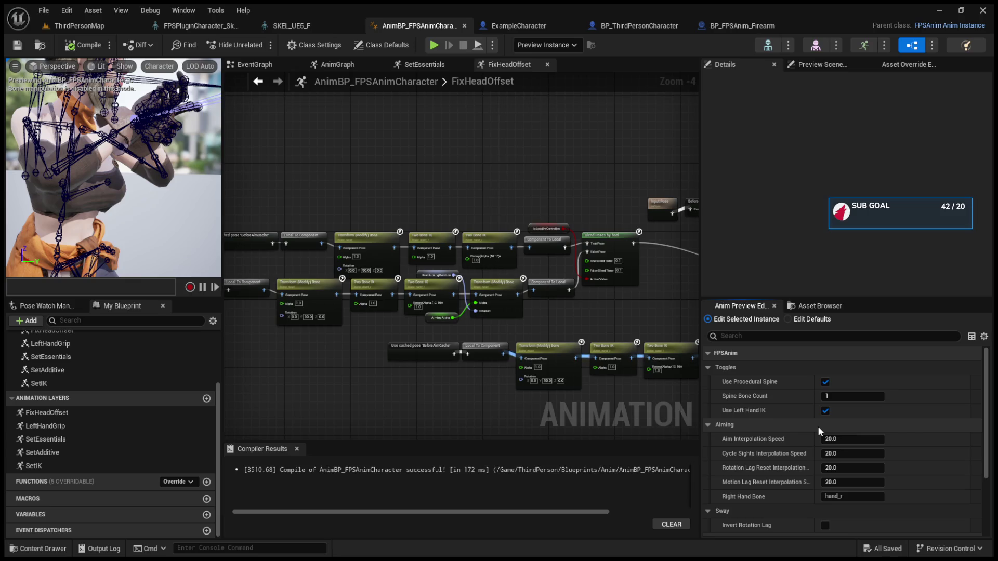
pyautogui.click(828, 499)
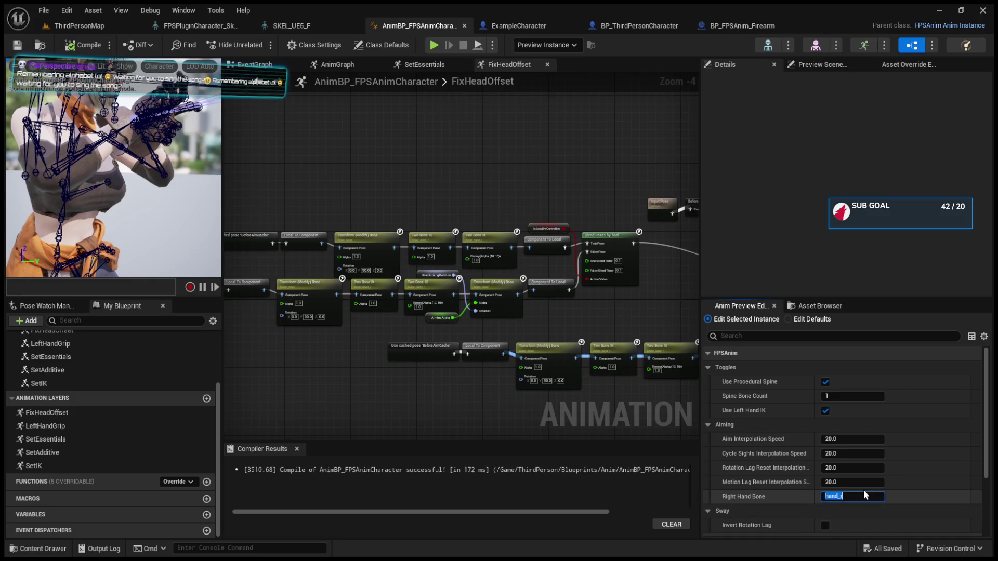
pyautogui.write('H')
pyautogui.press('Return')
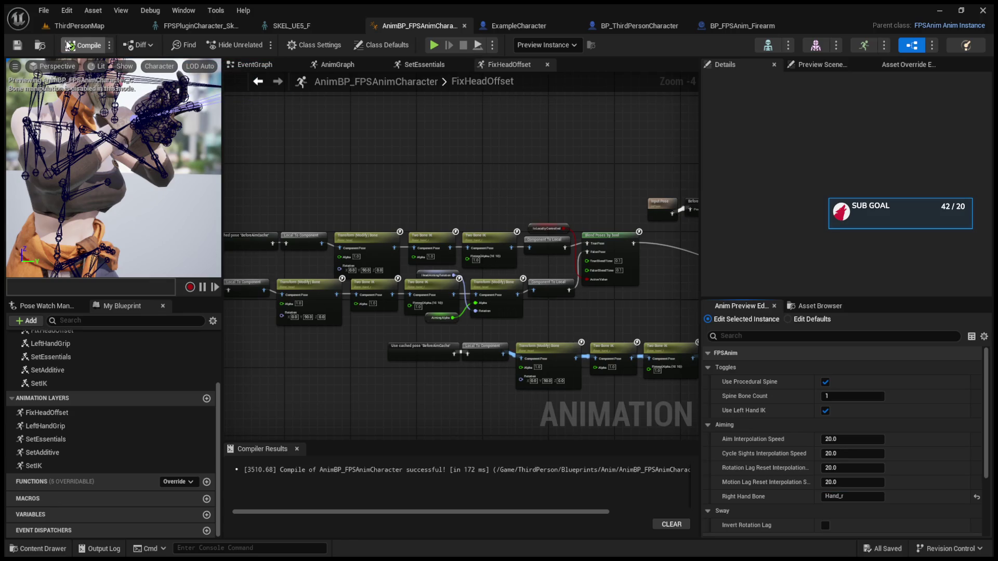
pyautogui.click(68, 46)
pyautogui.click(83, 25)
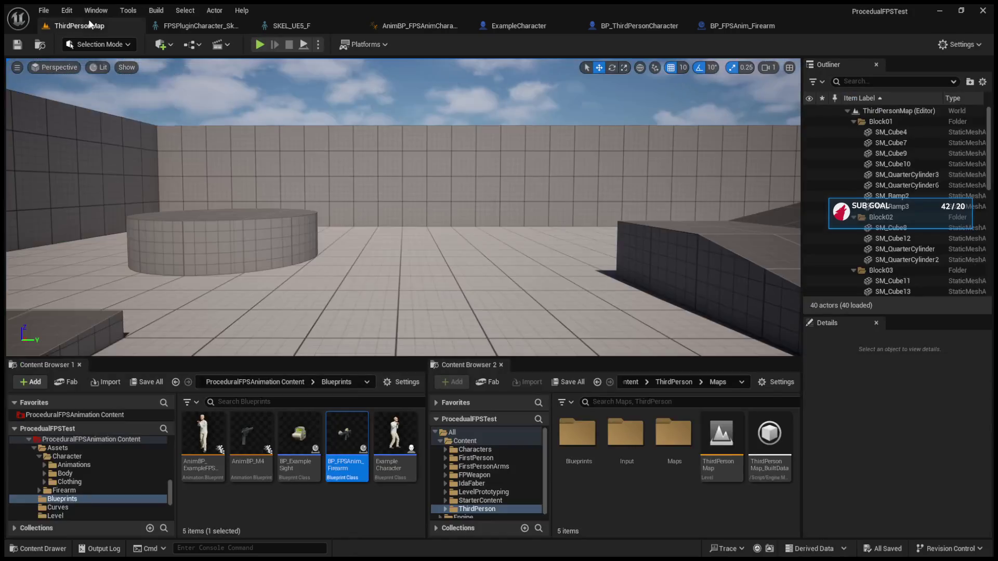
pyautogui.hotkey('alt', 'p')
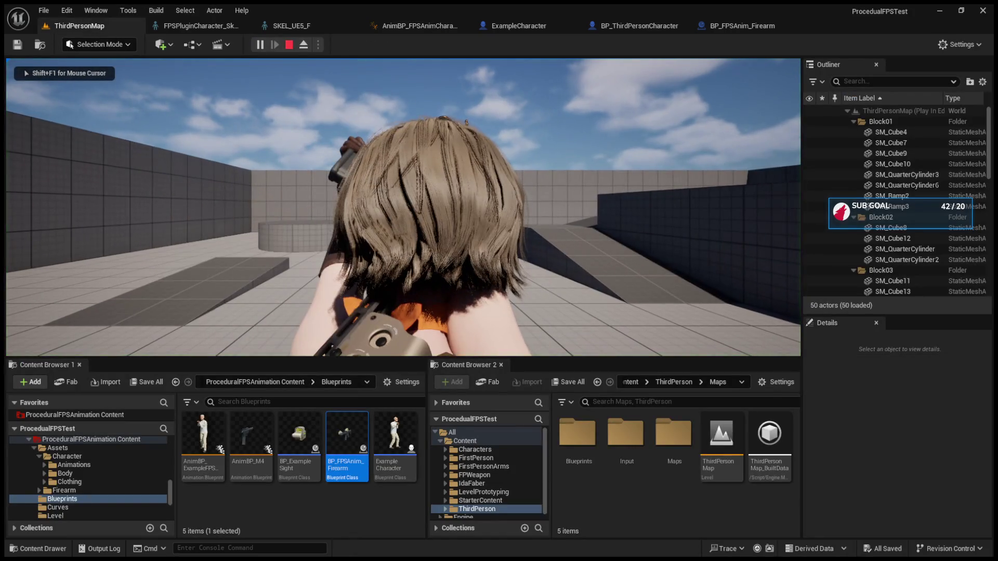
pyautogui.press('w')
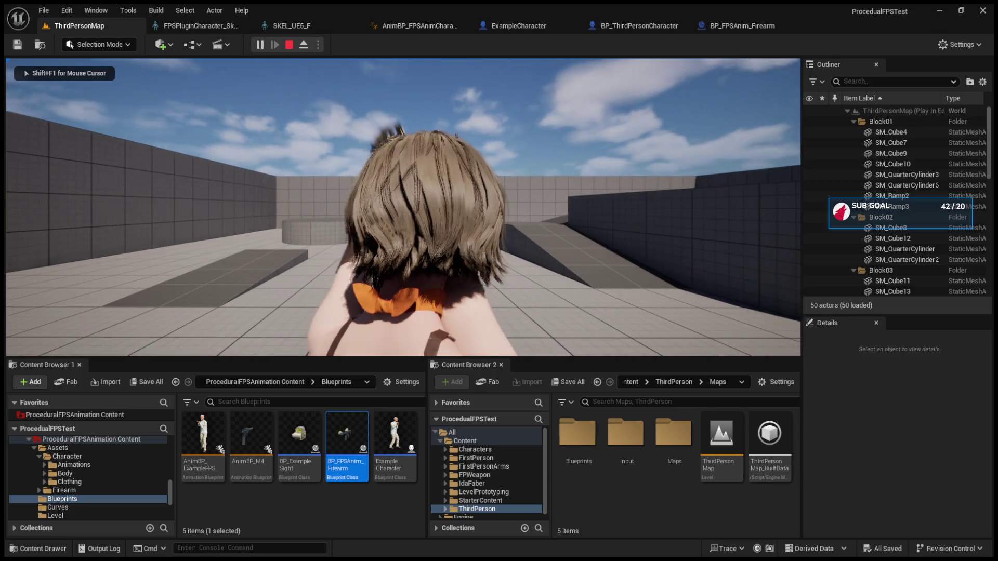
pyautogui.press('w')
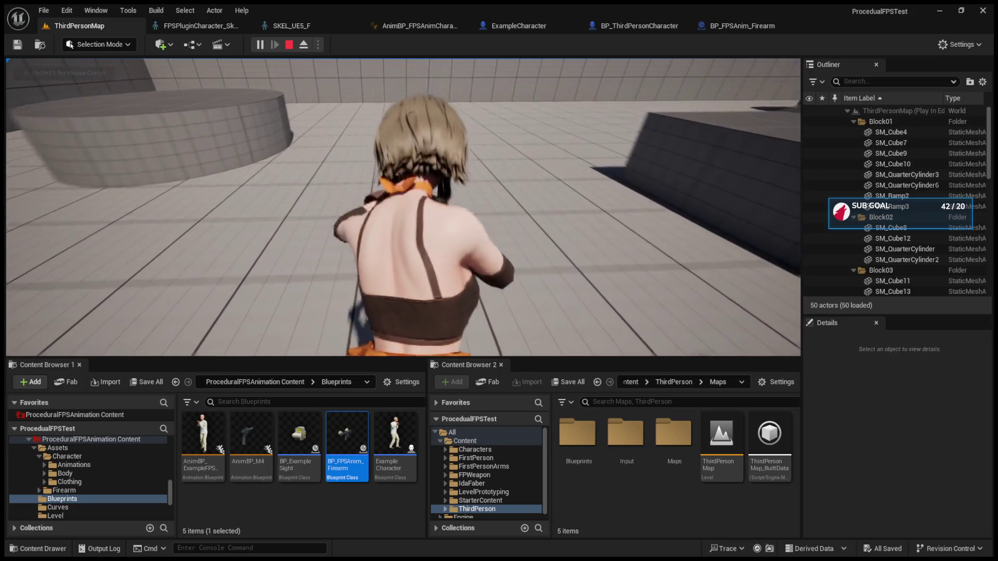
pyautogui.moveTo(403, 207)
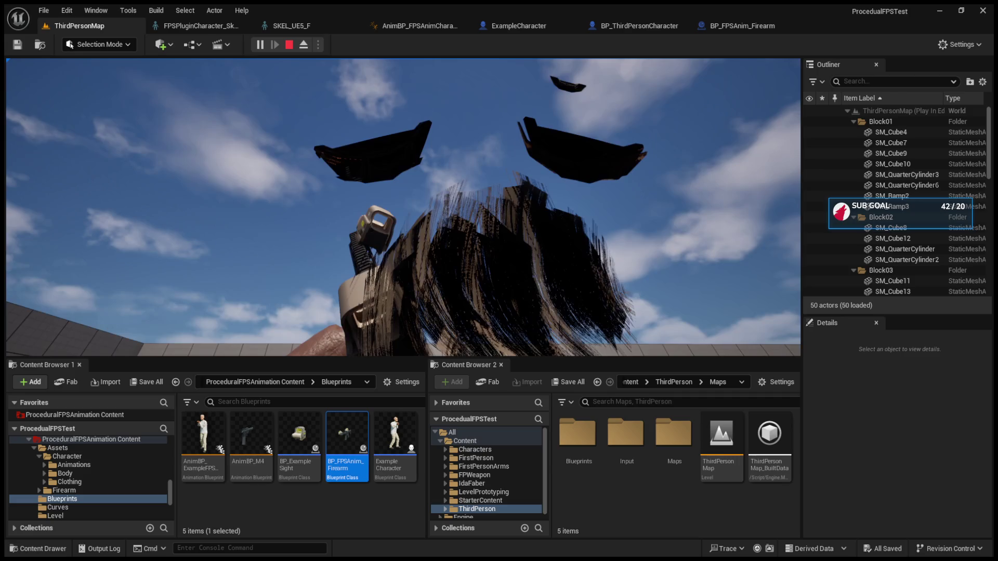
pyautogui.press('Escape')
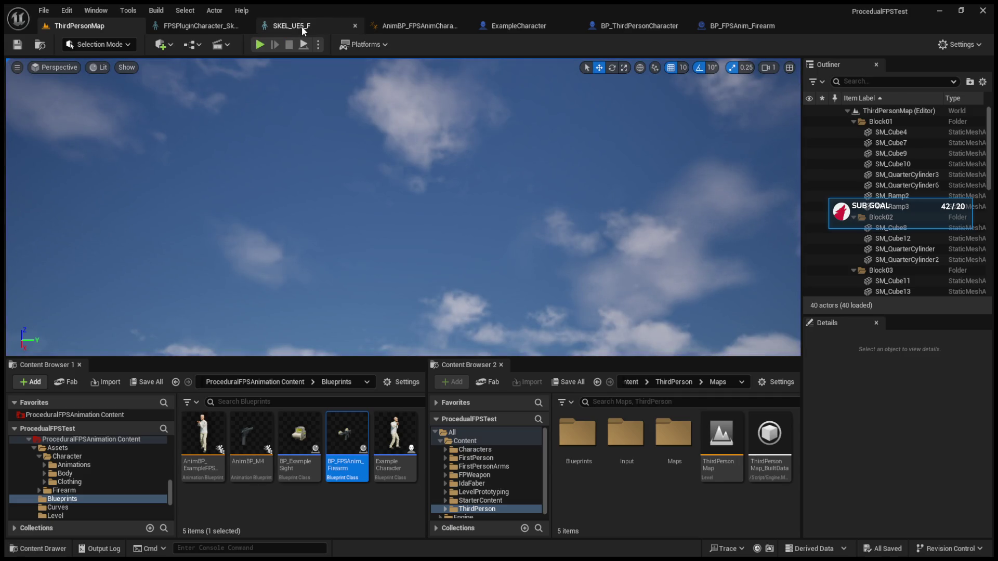
pyautogui.click(419, 26)
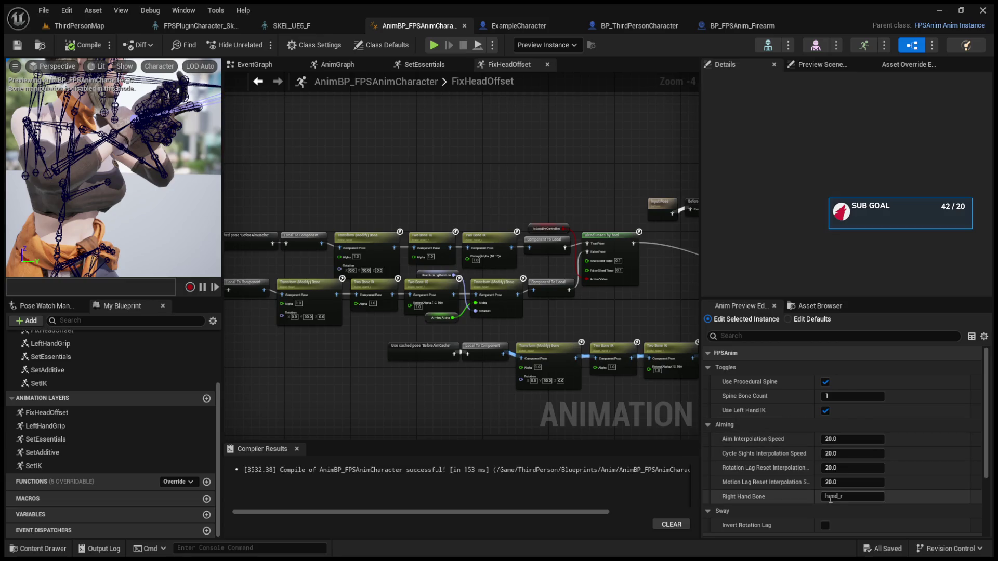
# Recompile, untick Use Left Hand IK on the preview instance, and apply it to the blueprint.
pyautogui.click(84, 46)
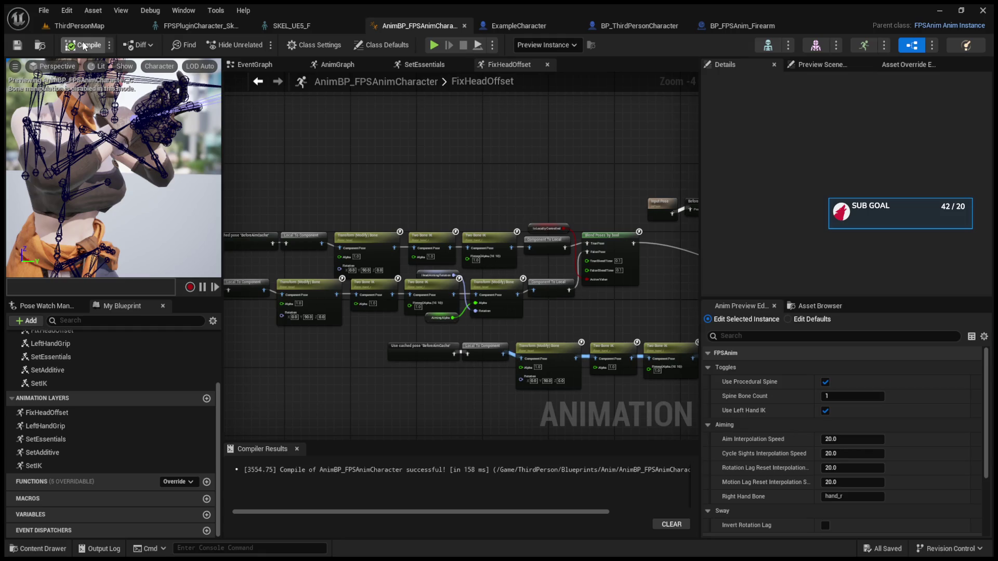
pyautogui.click(832, 497)
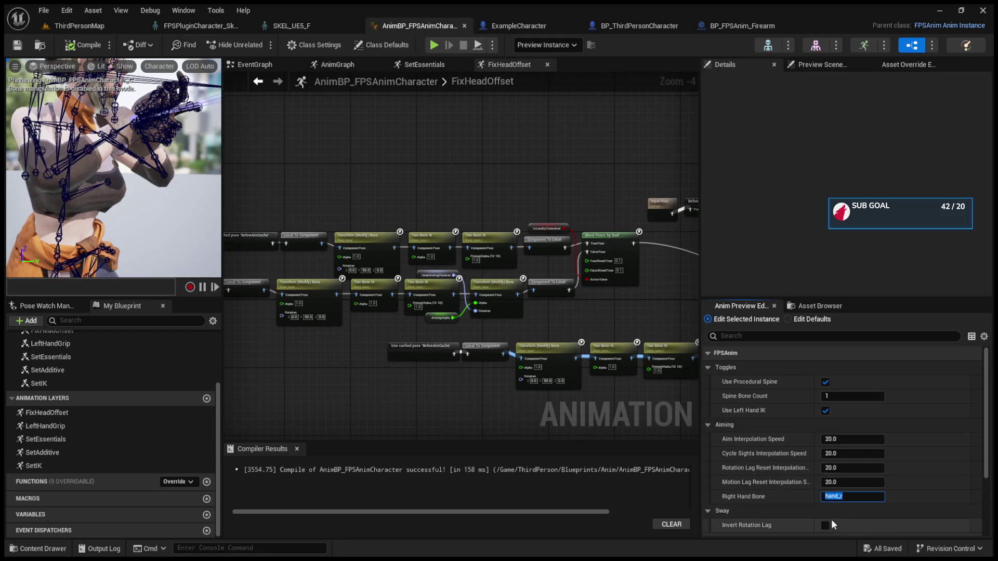
pyautogui.write('l')
pyautogui.click(825, 411)
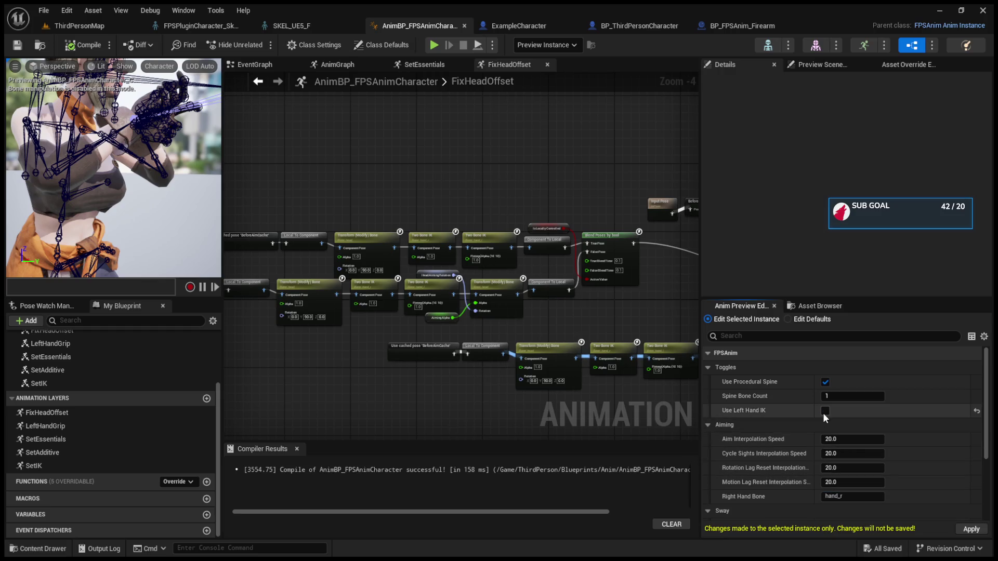
pyautogui.click(968, 529)
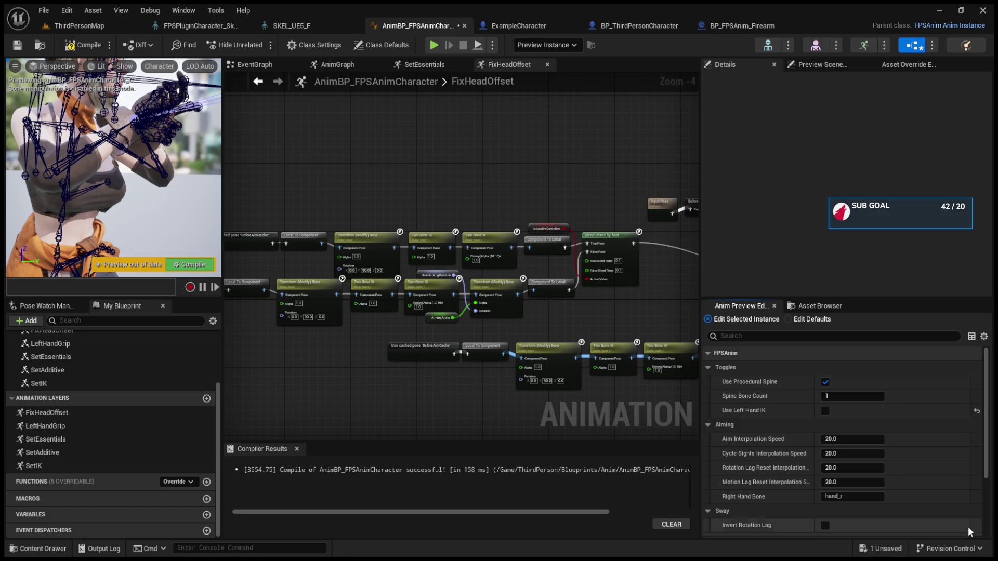
# Tick Use Left Hand IK in the class defaults, recompile, and play ThirdPersonMap.
pyautogui.click(805, 319)
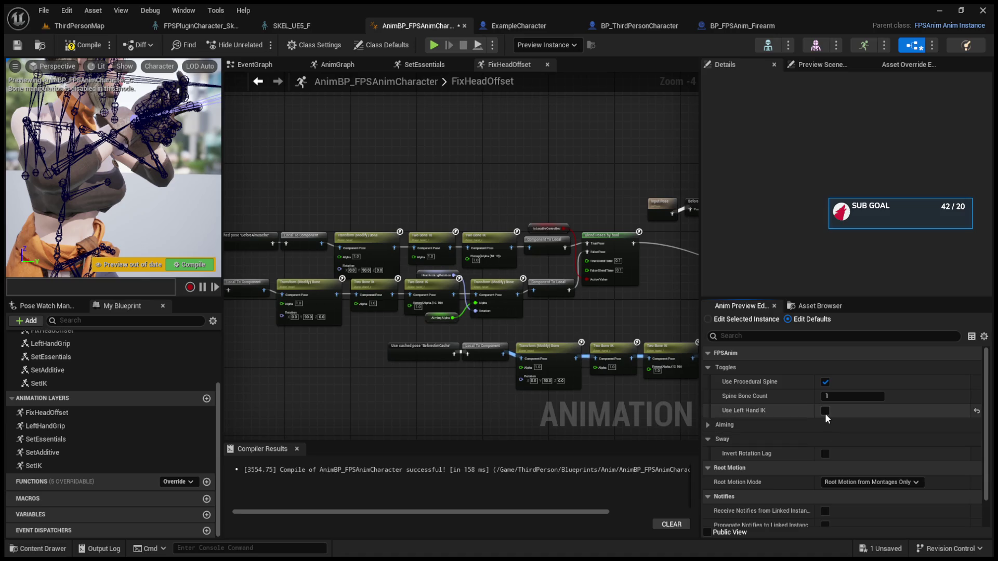
pyautogui.click(825, 412)
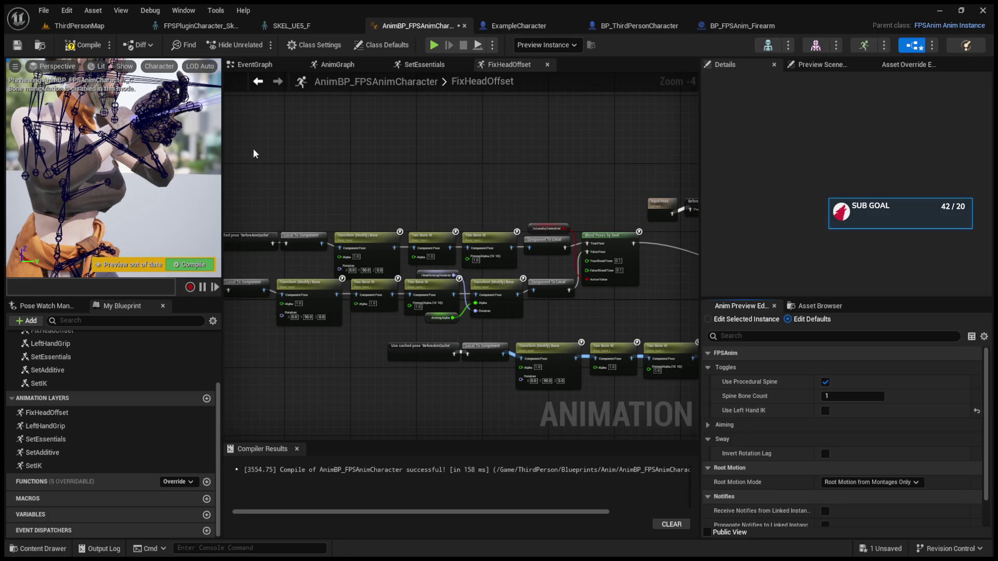
pyautogui.click(83, 45)
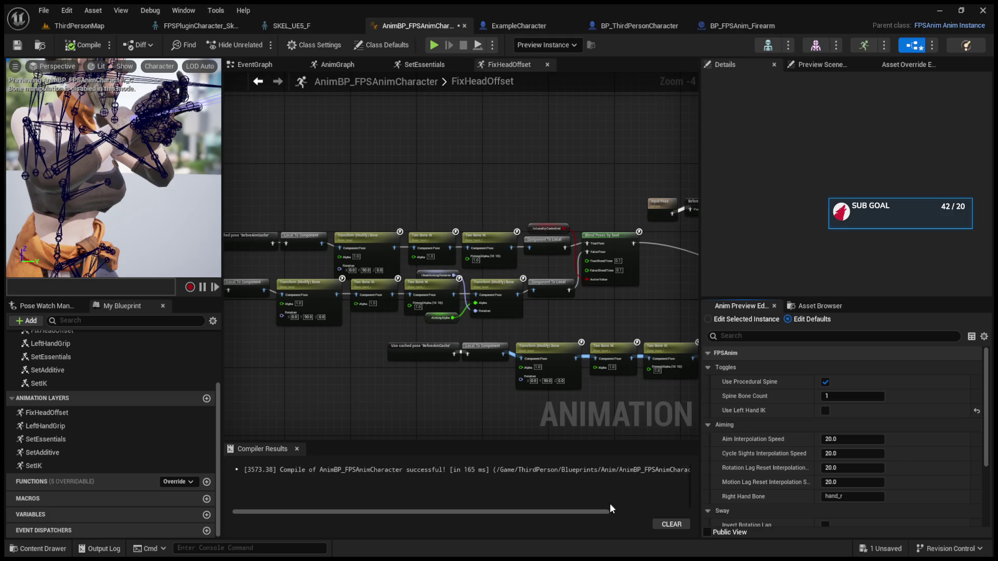
pyautogui.click(83, 26)
pyautogui.click(256, 46)
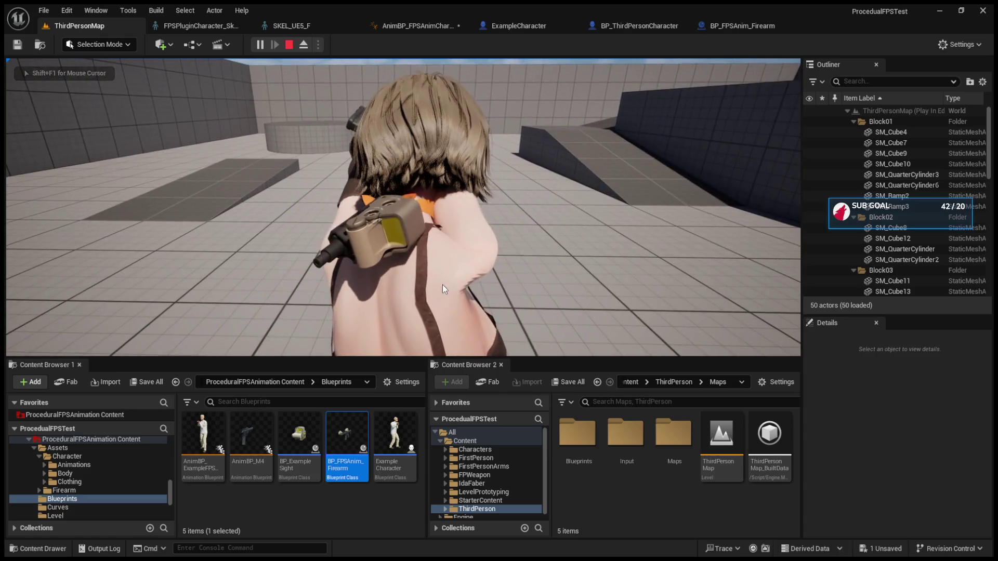
# Eject from the running character with F8, pull the view back to inspect it, then stop playing.
pyautogui.press('F8')
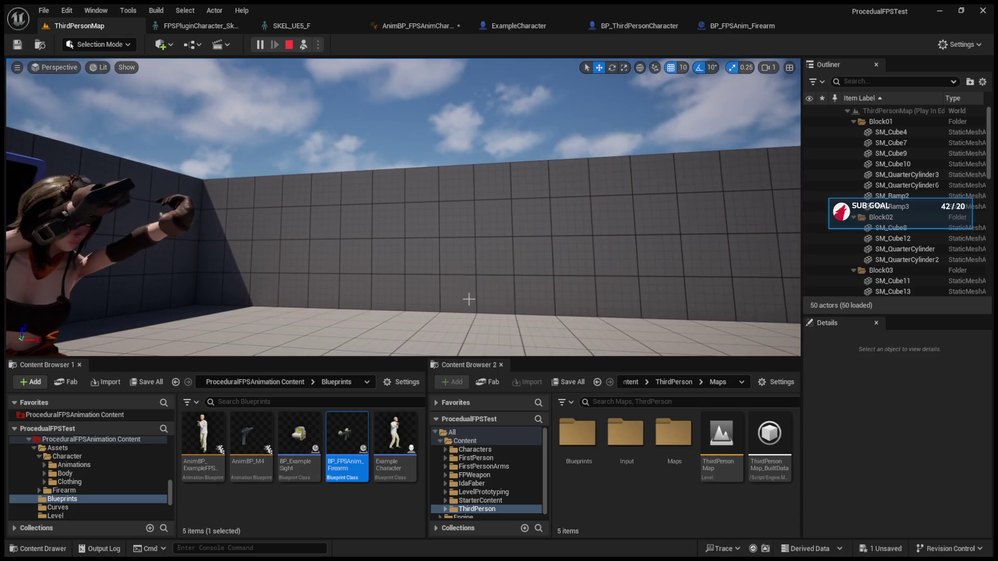
pyautogui.press('Down')
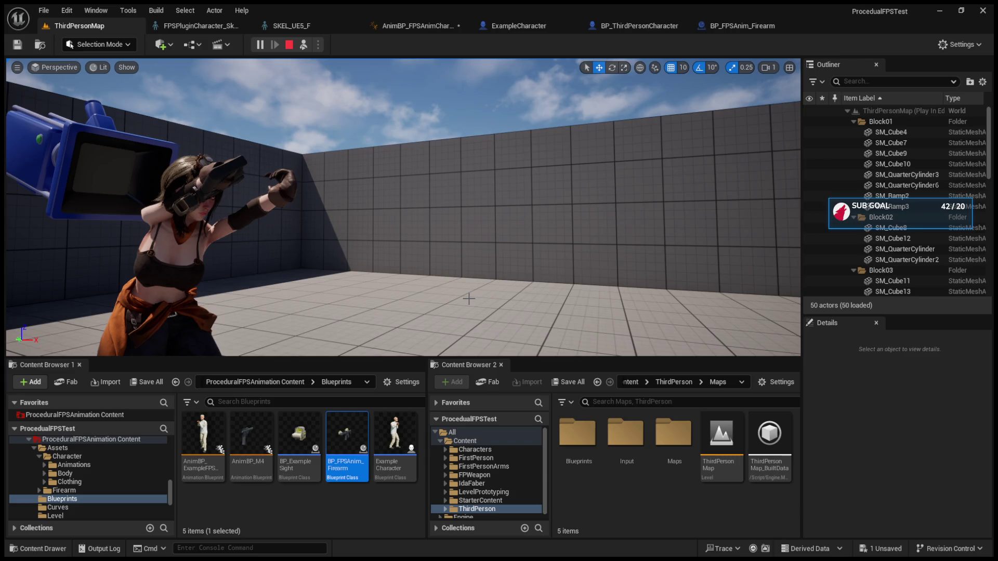
pyautogui.click(288, 46)
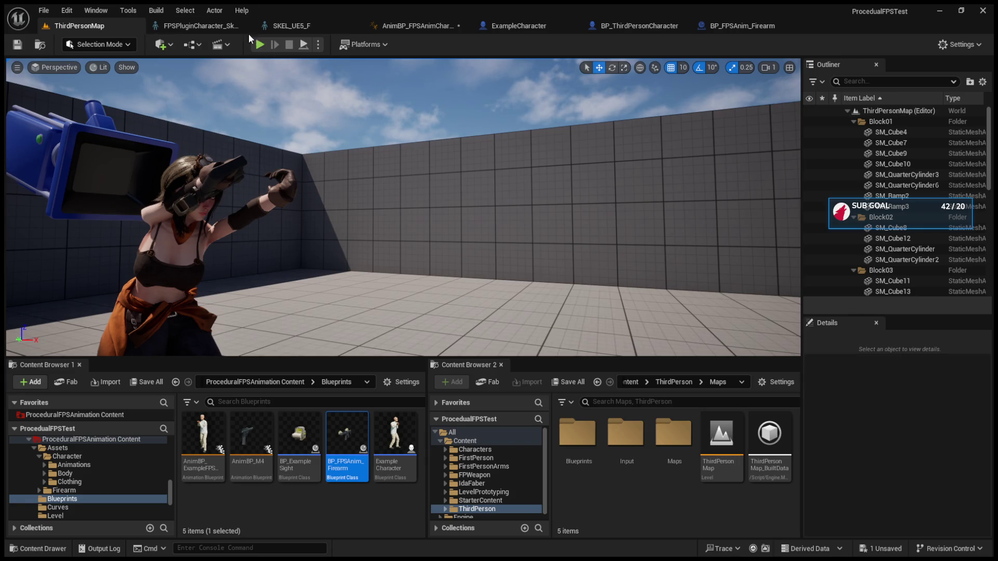
pyautogui.click(517, 26)
# Open BP_ThirdPersonCharacter's event graph.
pyautogui.click(607, 21)
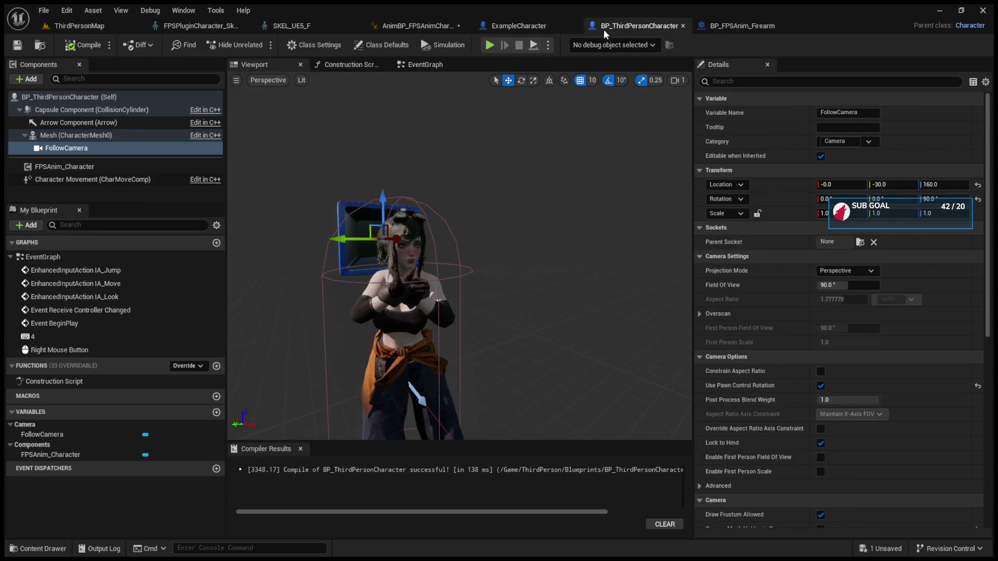
pyautogui.click(420, 66)
pyautogui.scroll(3, 532, 169)
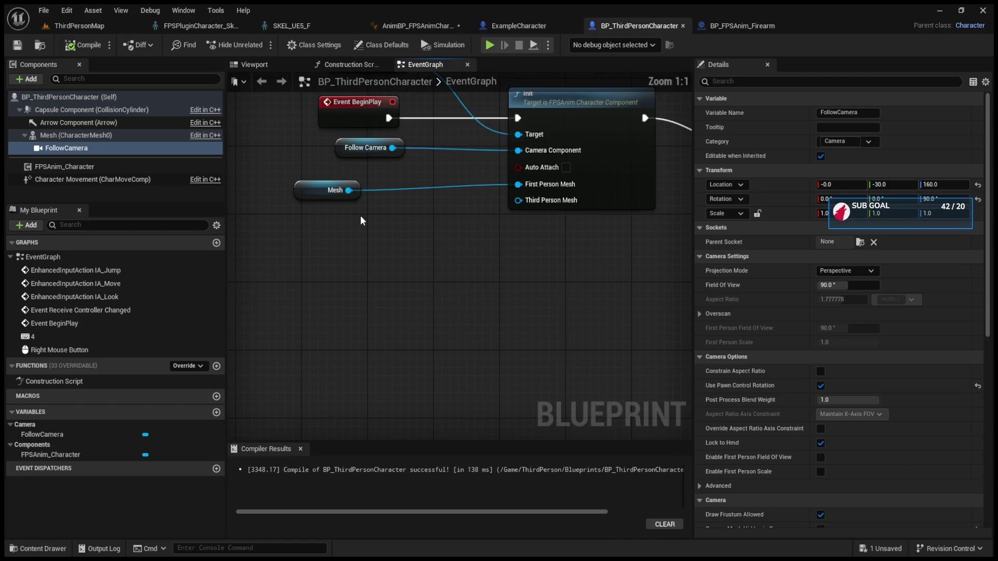
# Run a Play In Editor test of ThirdPersonMap with Alt+P and stop it with Esc.
pyautogui.click(78, 29)
pyautogui.hotkey('alt', 'p')
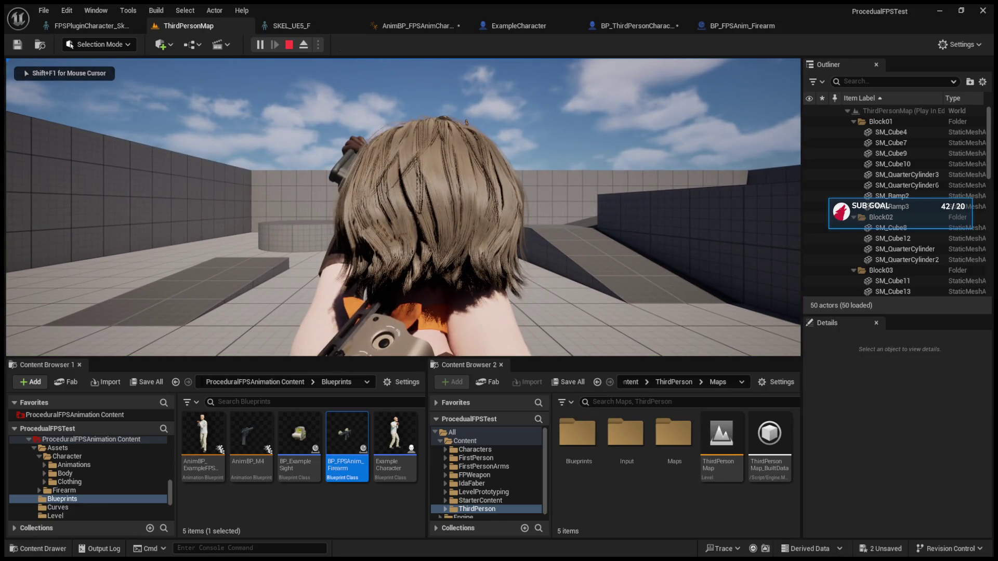
pyautogui.press('Escape')
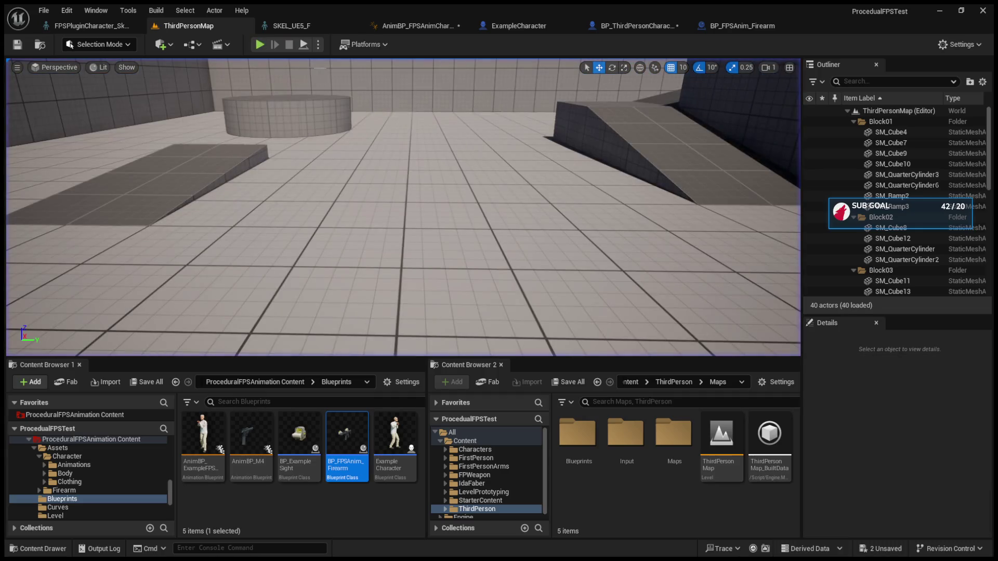
pyautogui.click(291, 25)
# Select the head bone in SKEL_UE5_F and frame the preview on it.
pyautogui.click(436, 285)
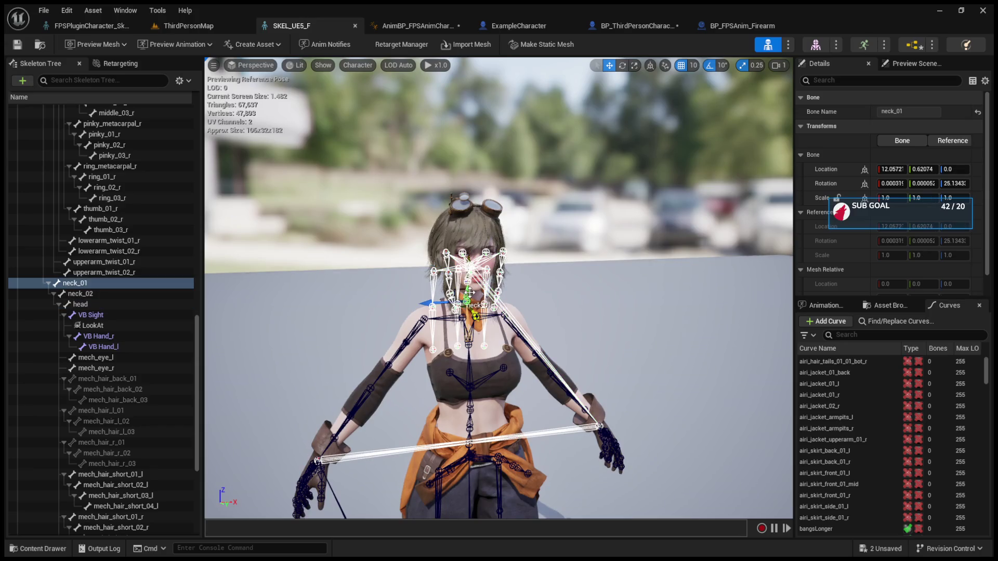
pyautogui.click(467, 283)
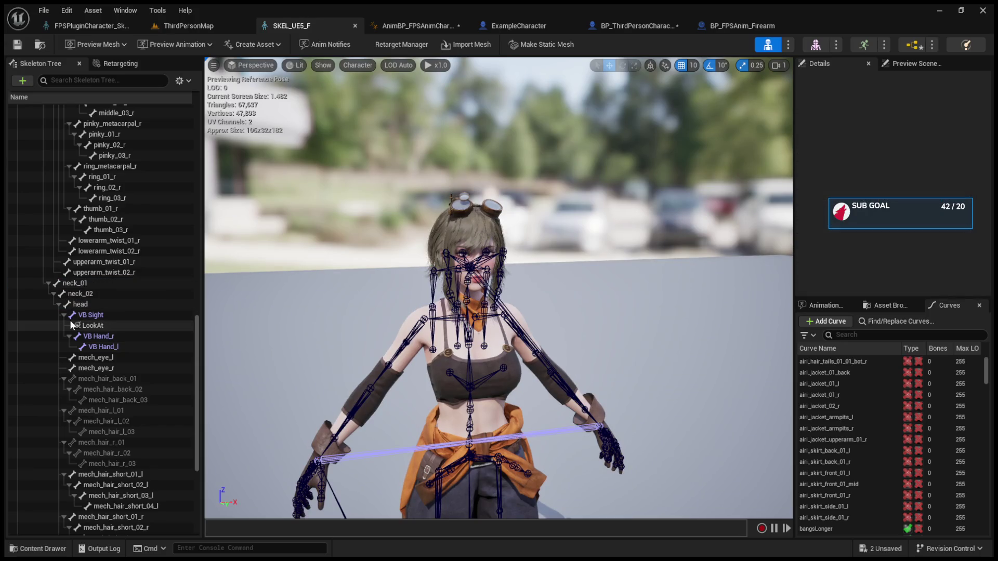
pyautogui.click(79, 308)
pyautogui.click(83, 316)
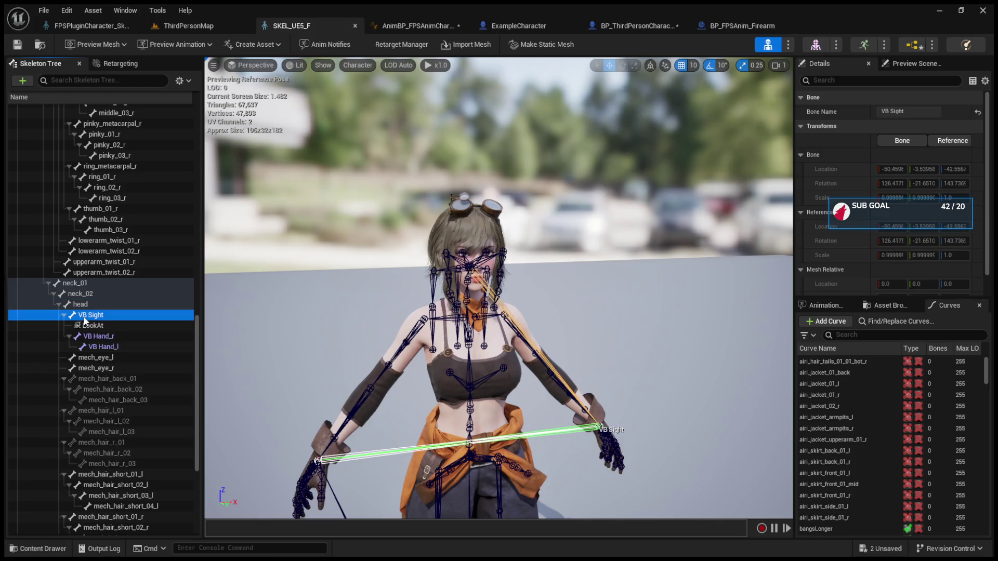
pyautogui.click(83, 308)
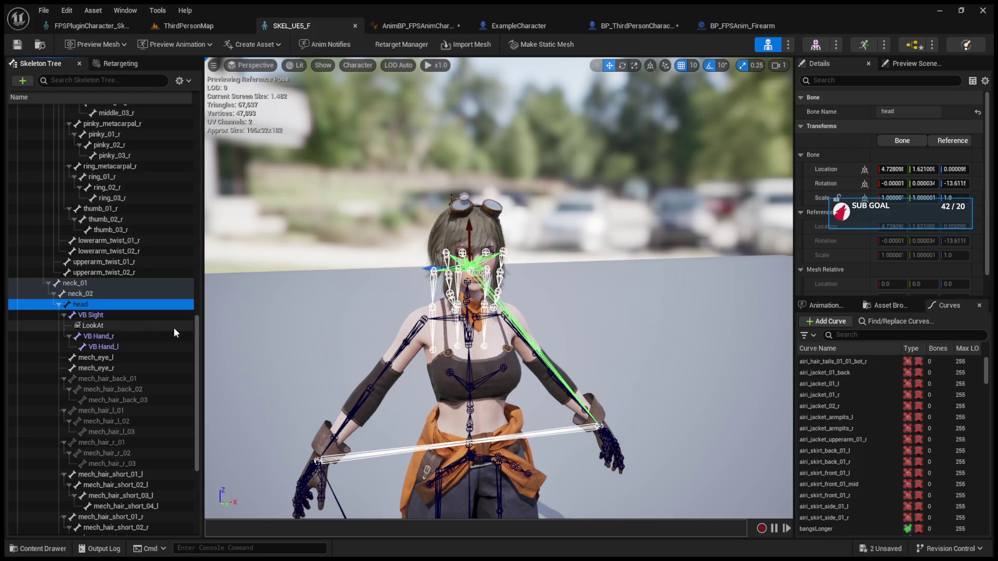
pyautogui.press('f')
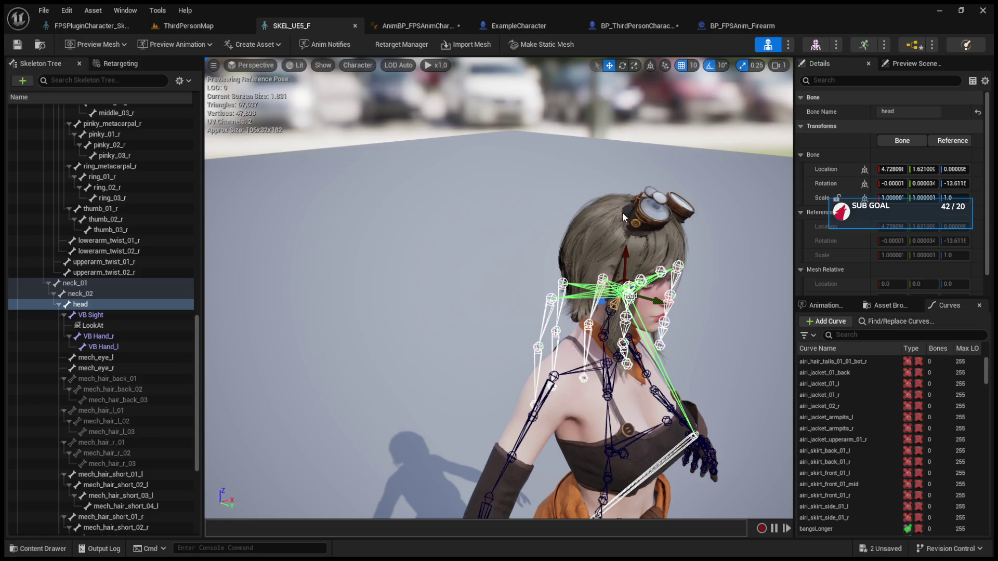
# Orbit to the front and rotate the head bone about 110° on X.
pyautogui.moveTo(623, 213)
pyautogui.mouseDown()
pyautogui.moveTo(499, 216)
pyautogui.moveTo(615, 203)
pyautogui.mouseUp()
pyautogui.press('e')
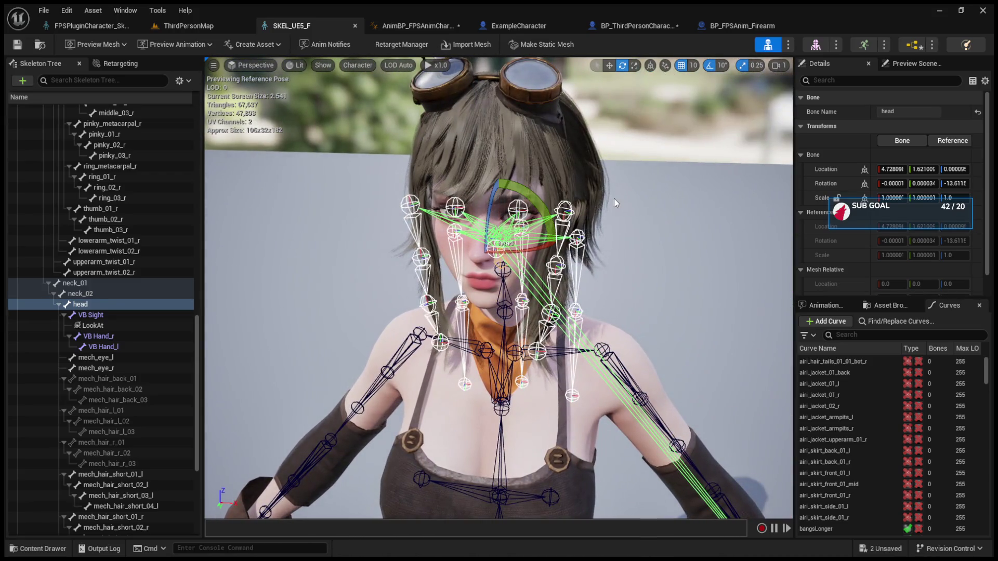
pyautogui.moveTo(517, 253); pyautogui.dragTo(385, 317)
pyautogui.click(89, 25)
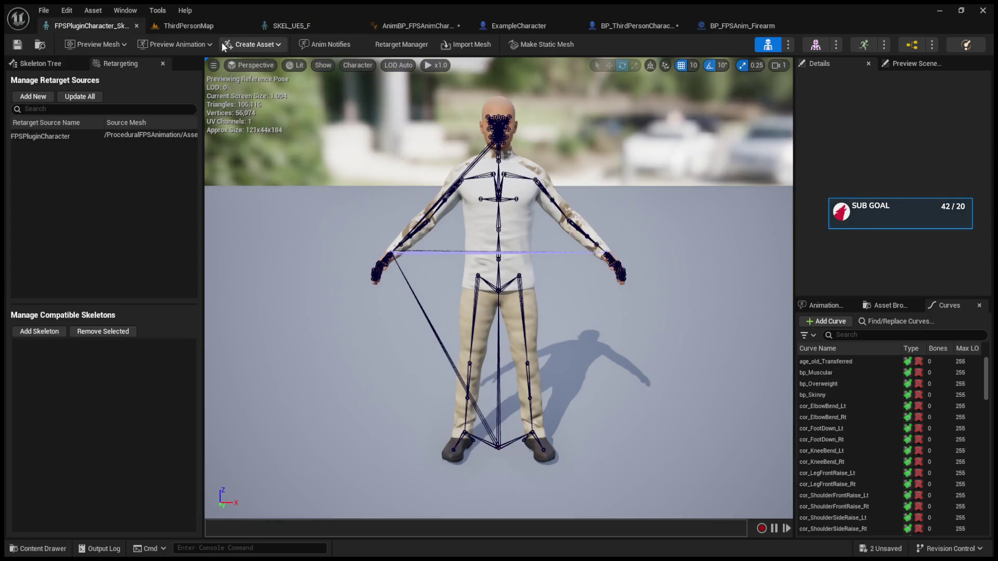
# Start a Play In Editor test of ThirdPersonMap and stop it with Esc.
pyautogui.click(188, 25)
pyautogui.click(258, 45)
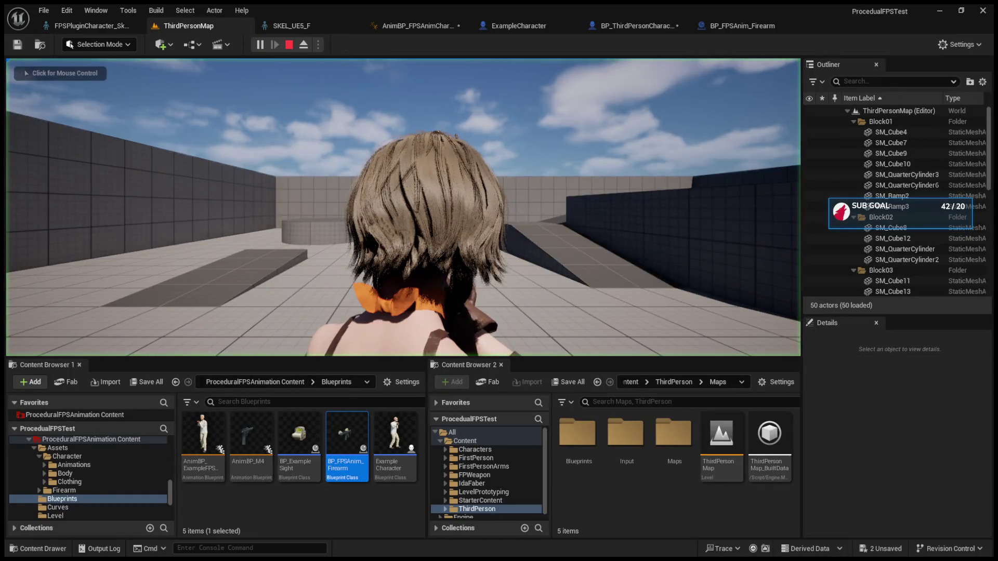
pyautogui.press('Escape')
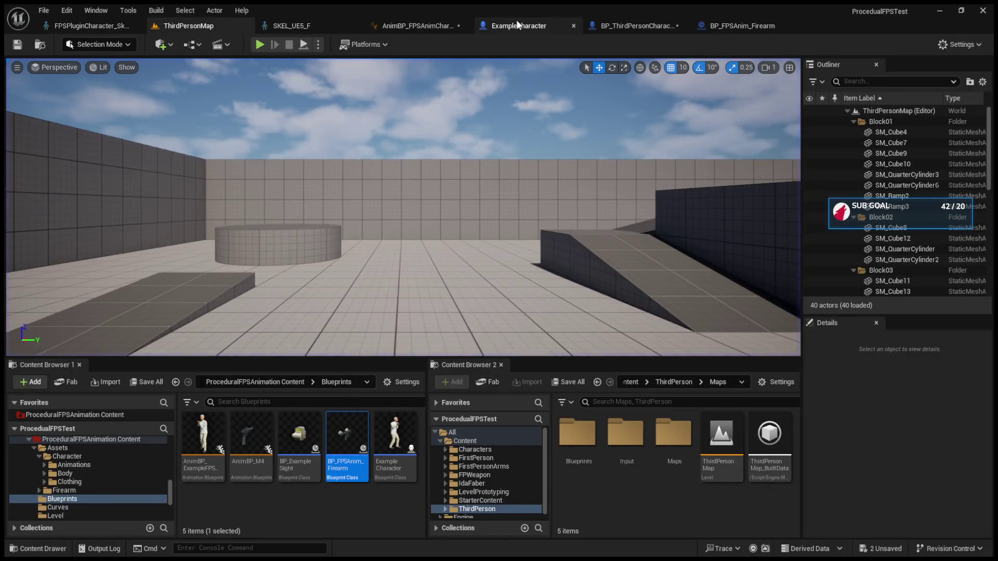
# Cycle through the ExampleCharacter, BP_ThirdPersonCharacter and BP_FPSAnim_Firearm editors to SKEL_UE5_F.
pyautogui.click(519, 25)
pyautogui.click(619, 26)
pyautogui.click(728, 26)
pyautogui.click(347, 20)
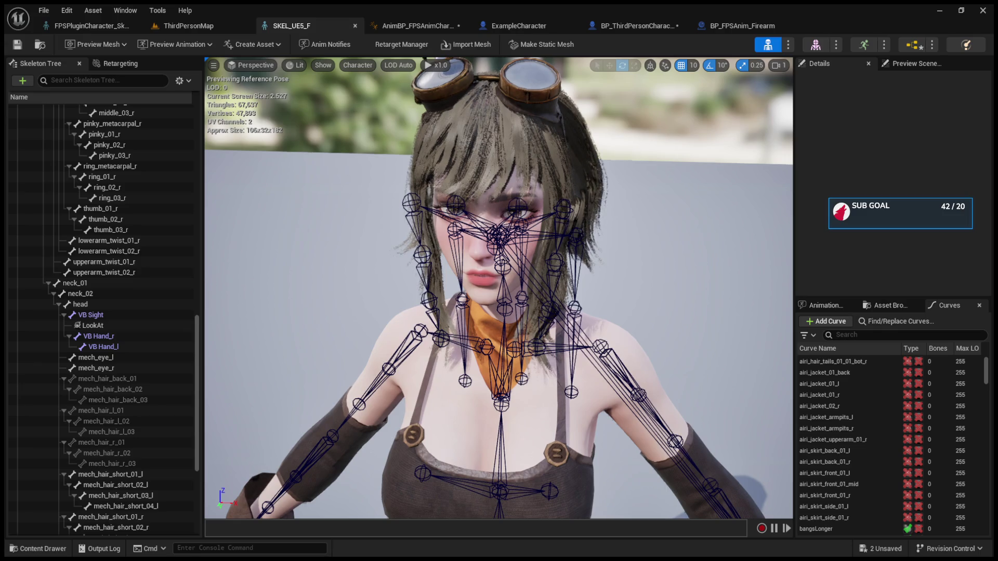
# In BP_ThirdPersonCharacter, collapse the Camera Settings and Camera Options sections.
pyautogui.click(88, 25)
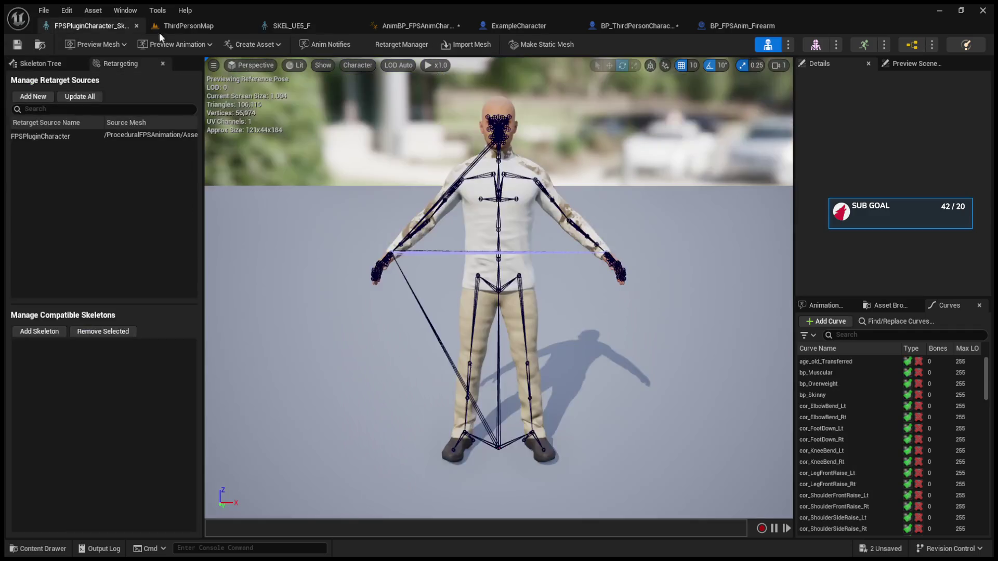
pyautogui.click(507, 26)
pyautogui.click(604, 26)
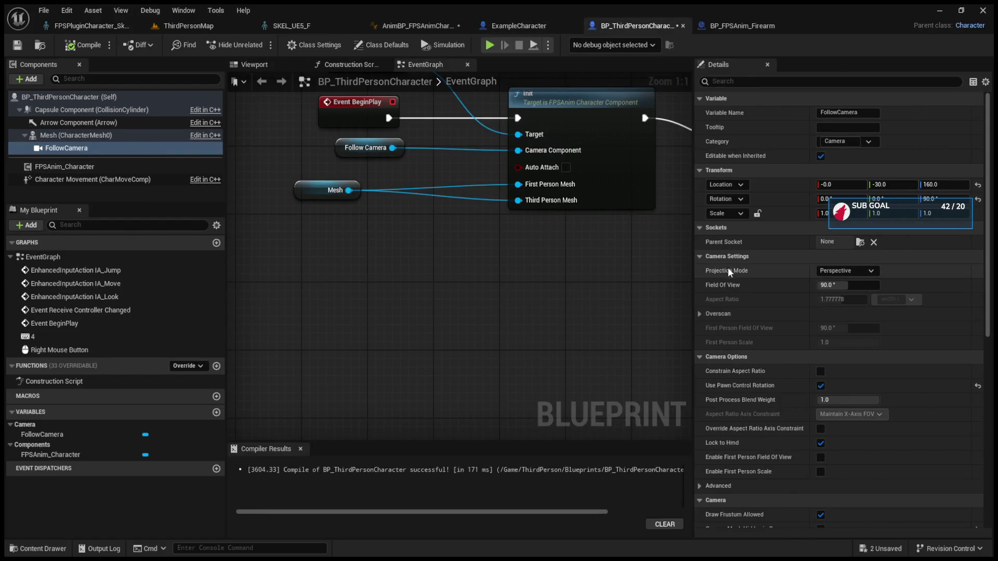
pyautogui.click(700, 255)
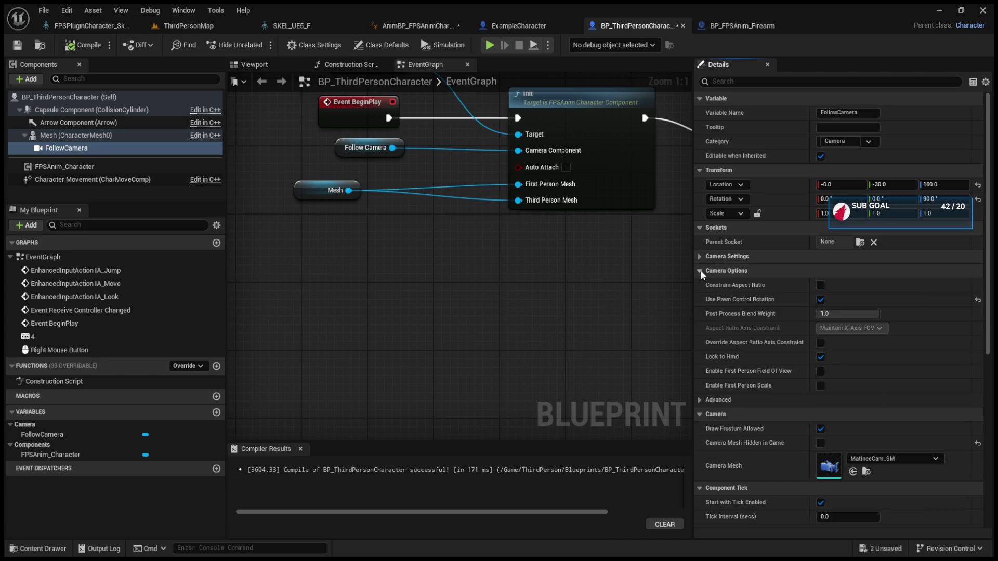
pyautogui.click(700, 270)
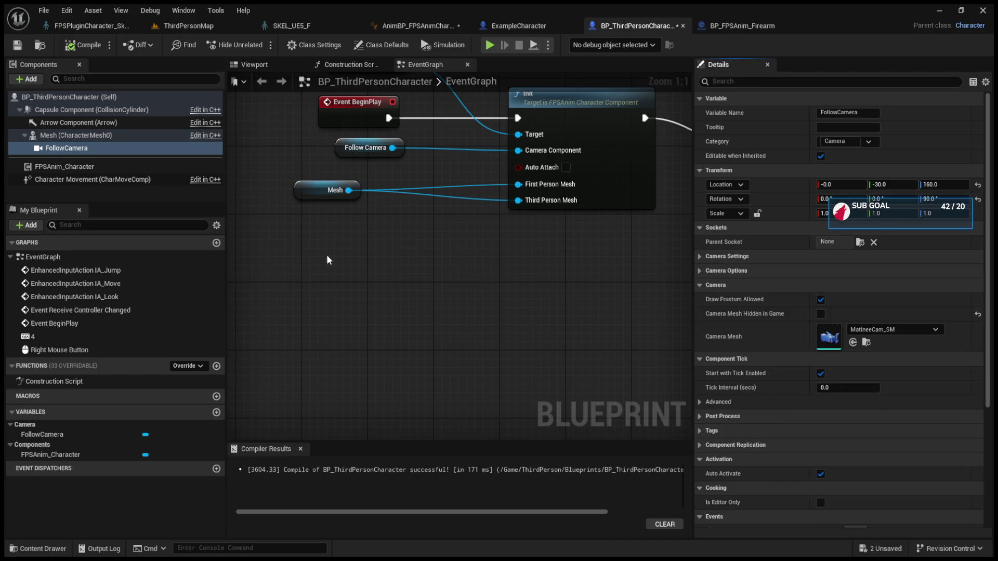
# Tick Use Parent Socket for Aiming on the FPSAnim_Character component.
pyautogui.click(81, 168)
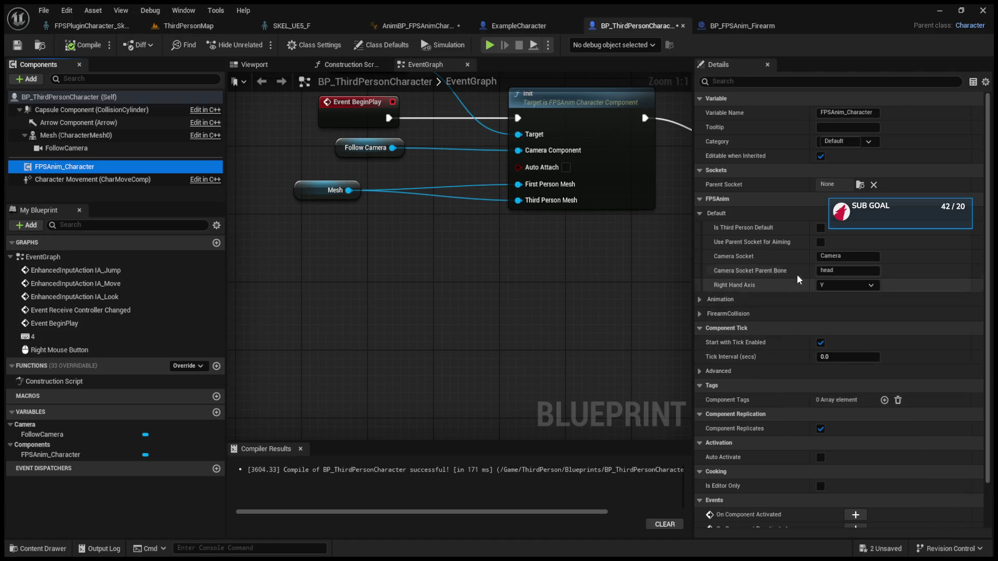
pyautogui.click(820, 242)
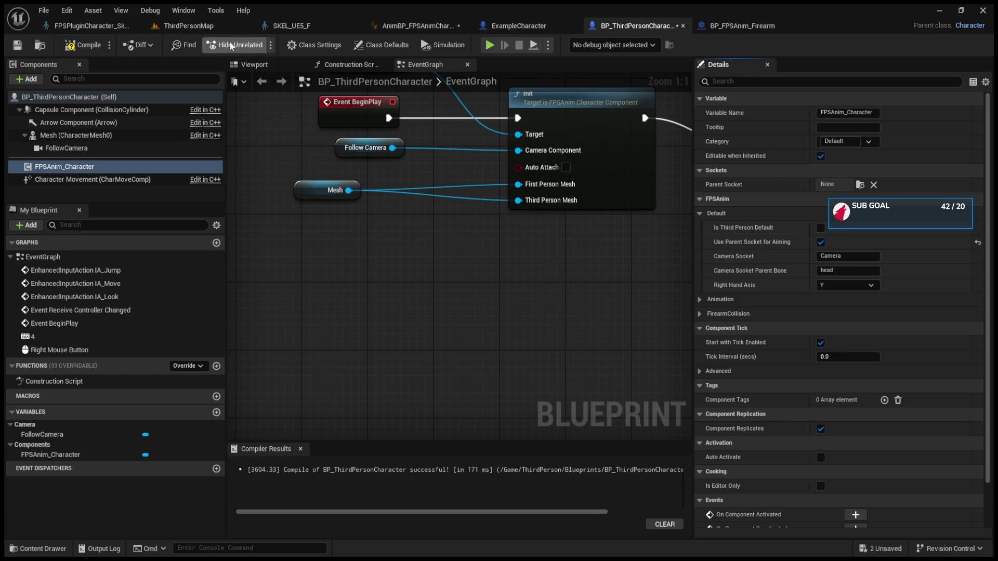
pyautogui.click(117, 149)
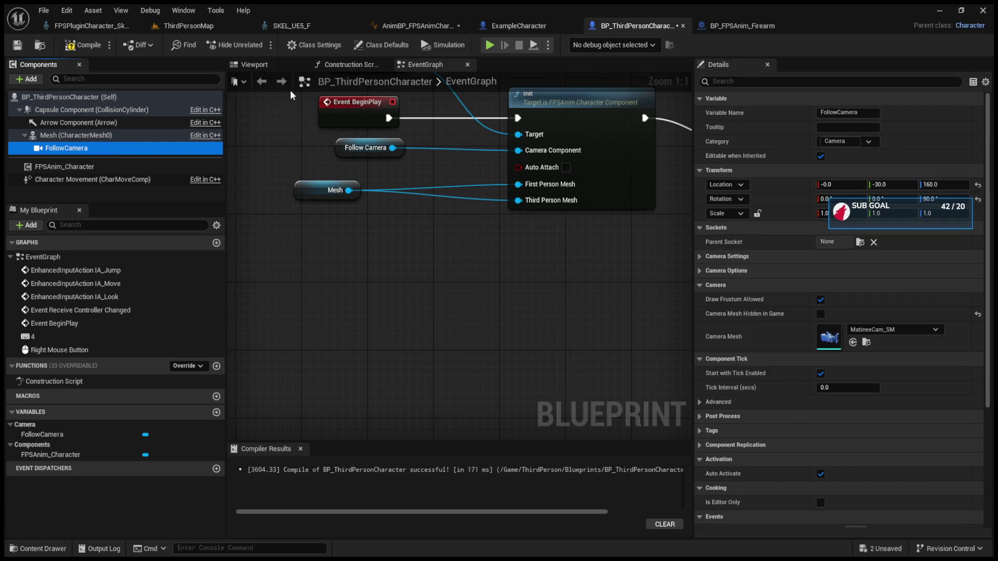
pyautogui.click(856, 241)
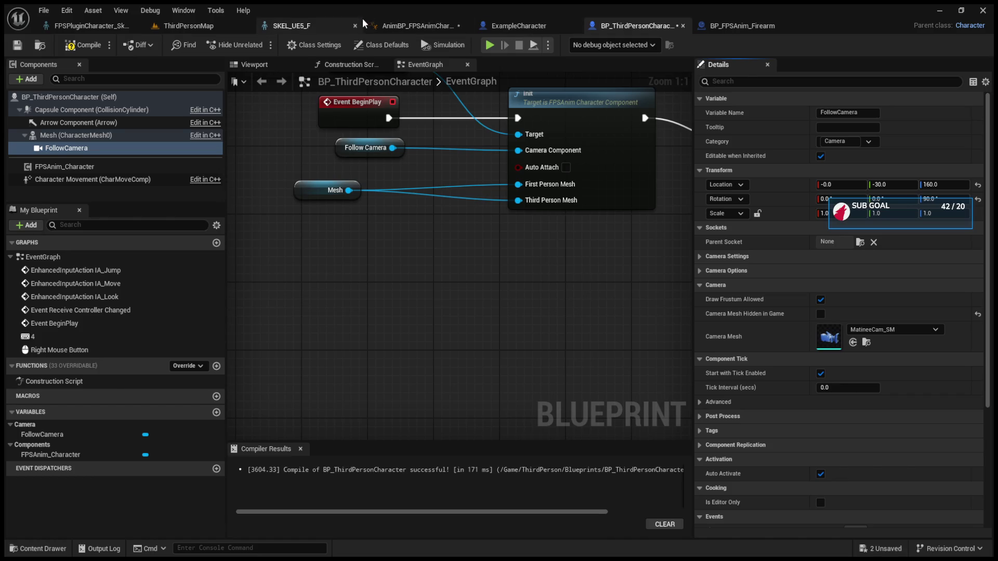
pyautogui.click(307, 25)
# Add a new socket on the SKEL_UE5_F head bone and rename it Camera.
pyautogui.click(439, 26)
pyautogui.click(323, 26)
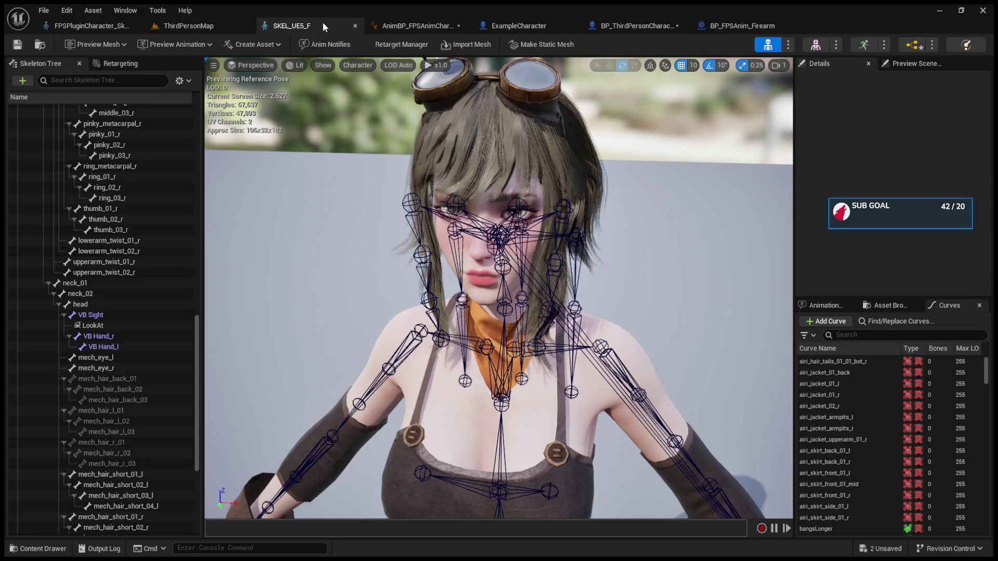
pyautogui.click(90, 307)
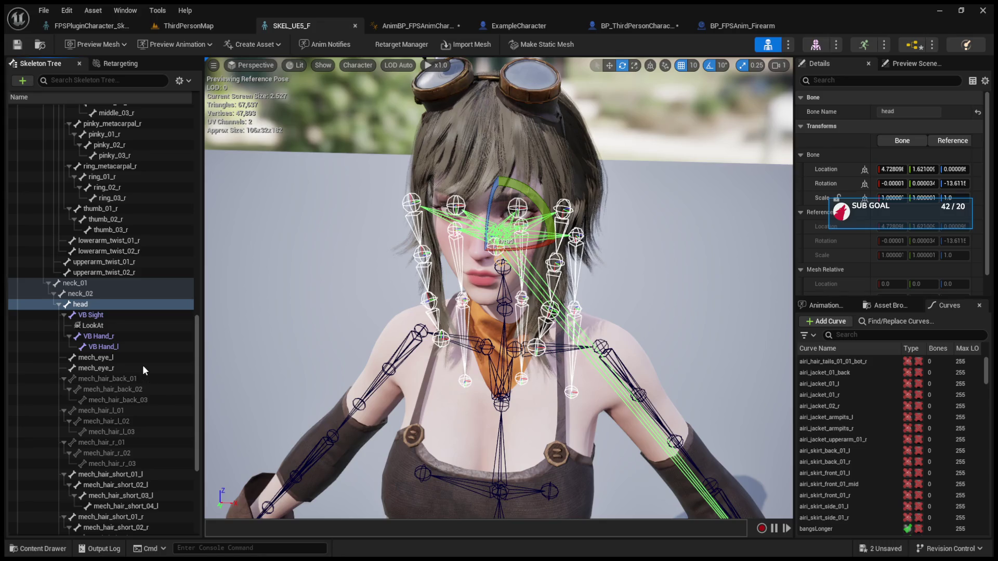
pyautogui.click(124, 316)
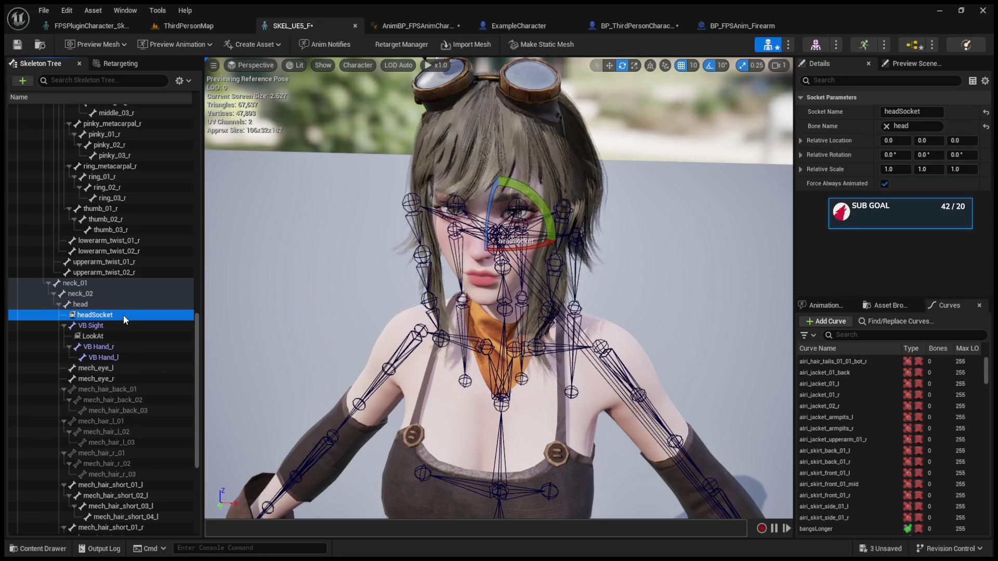
pyautogui.click(798, 110)
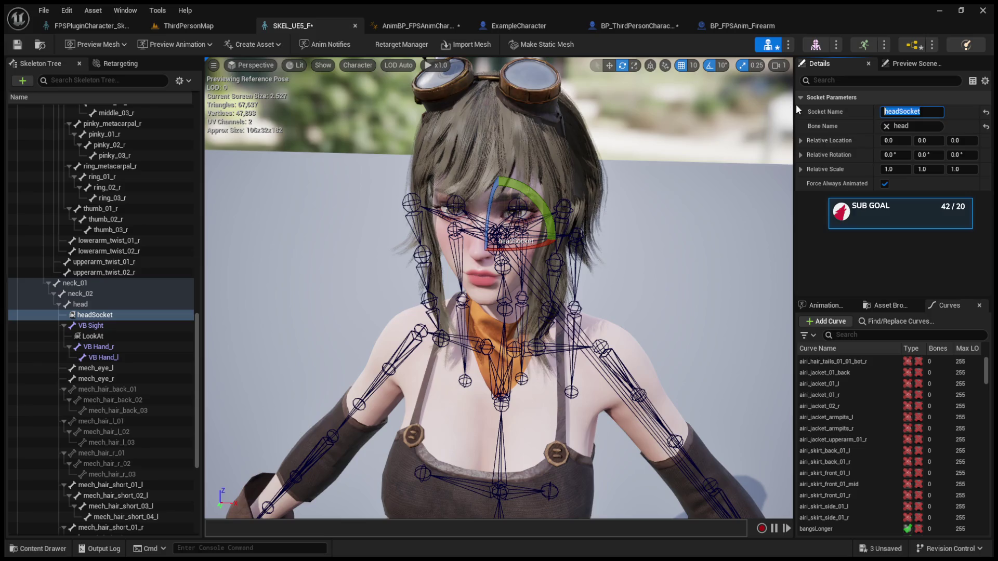
pyautogui.write('Camera')
pyautogui.press('Return')
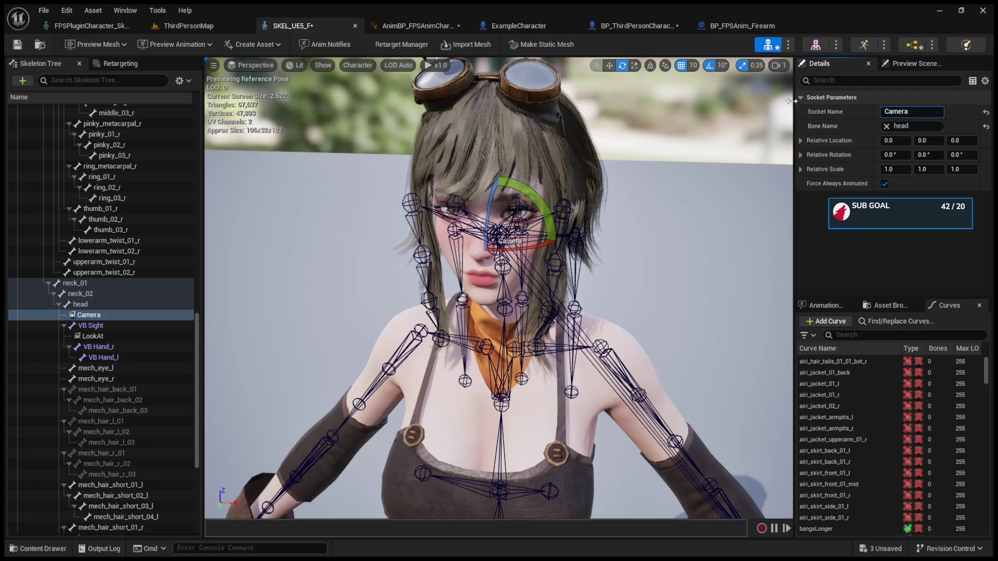
pyautogui.moveTo(657, 235)
pyautogui.mouseDown()
pyautogui.moveTo(650, 323)
pyautogui.moveTo(650, 306)
pyautogui.mouseUp()
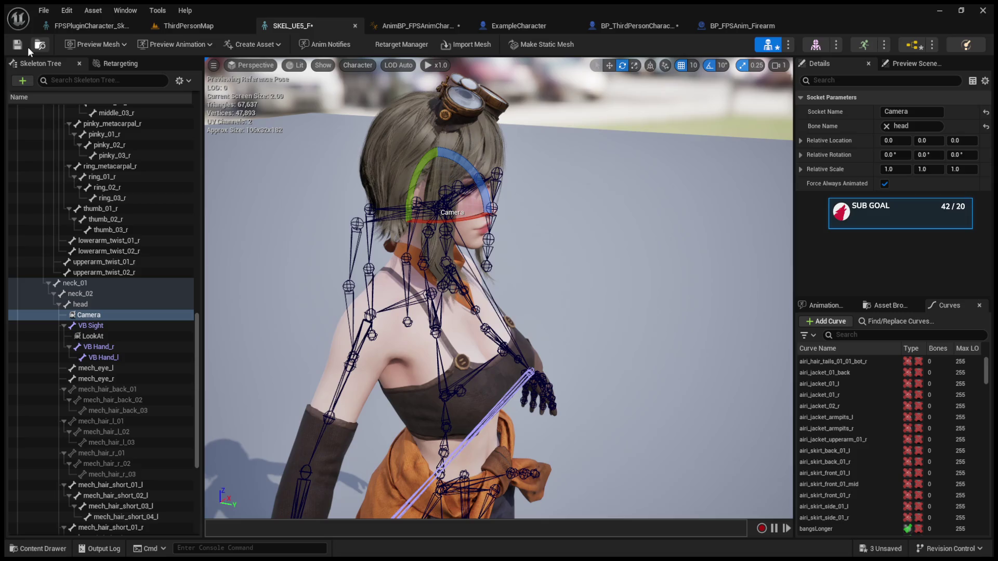
pyautogui.click(192, 27)
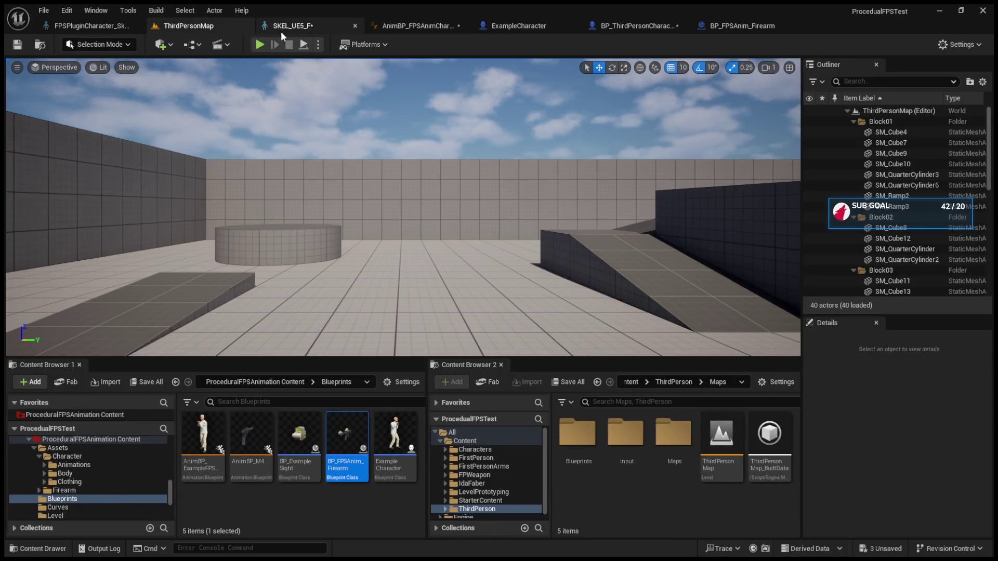
# In BP_ThirdPersonCharacter, parent the FollowCamera to the mesh's Camera socket.
pyautogui.click(281, 29)
pyautogui.click(518, 26)
pyautogui.click(624, 26)
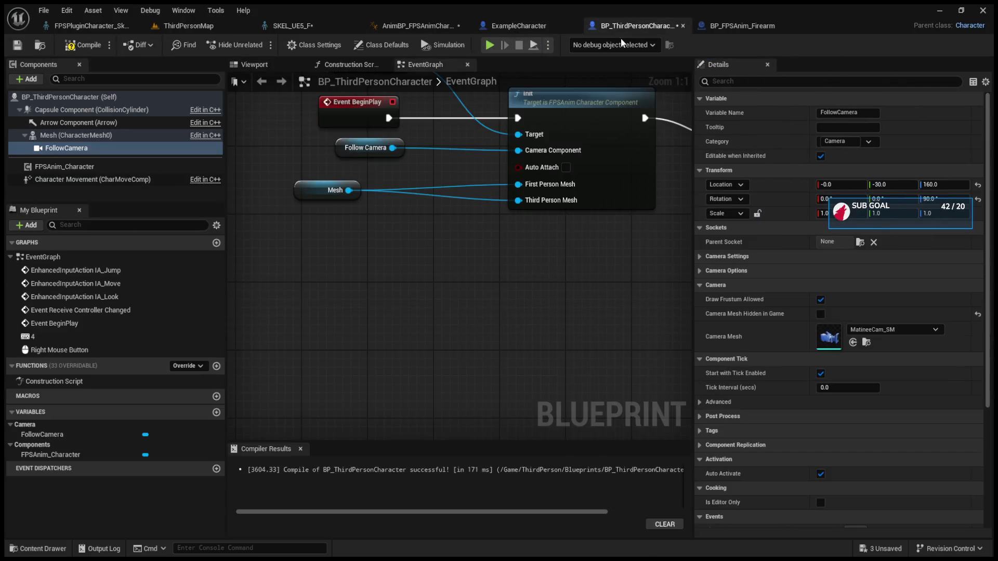
pyautogui.click(270, 64)
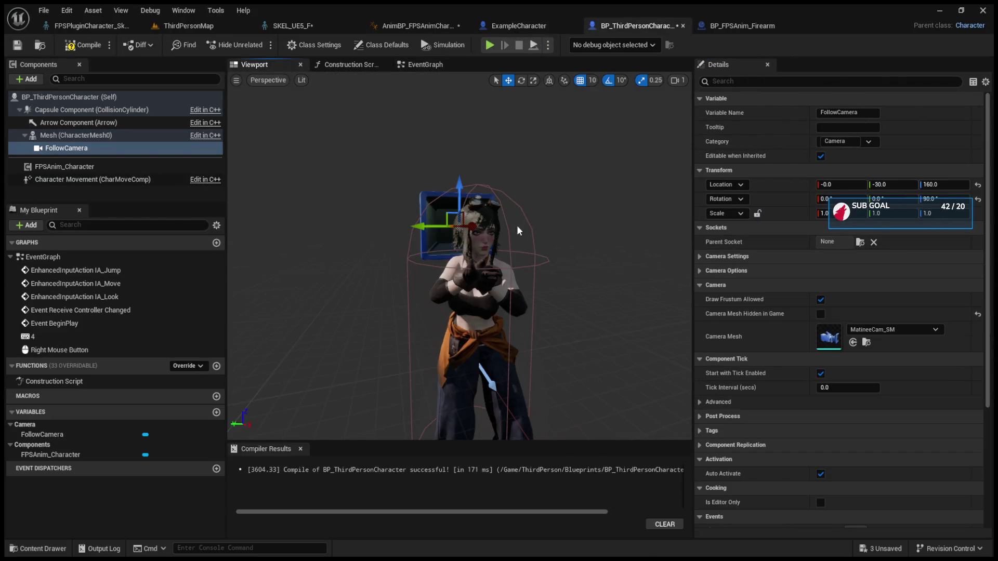
pyautogui.click(860, 243)
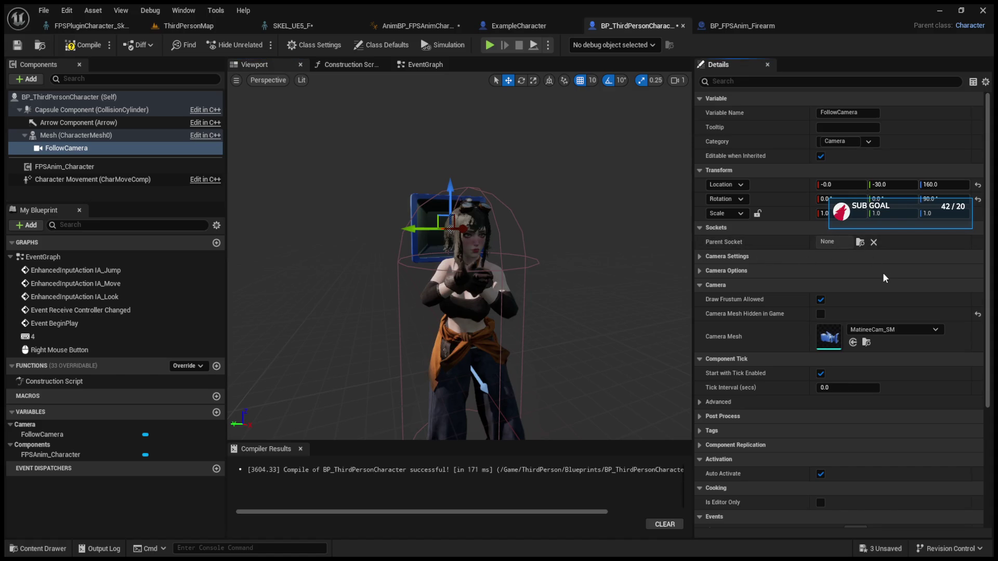
pyautogui.click(883, 272)
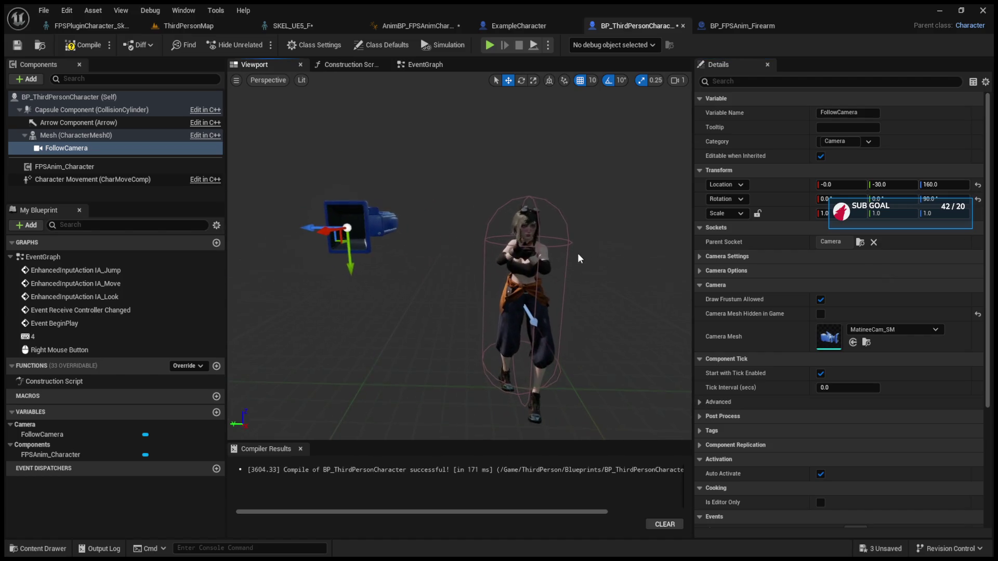
# Rotate the FollowCamera -90° and move it onto the character's head.
pyautogui.press('e')
pyautogui.moveTo(370, 185)
pyautogui.mouseDown()
pyautogui.moveTo(299, 258)
pyautogui.moveTo(326, 283)
pyautogui.moveTo(304, 174)
pyautogui.moveTo(340, 161)
pyautogui.mouseUp()
pyautogui.press('w')
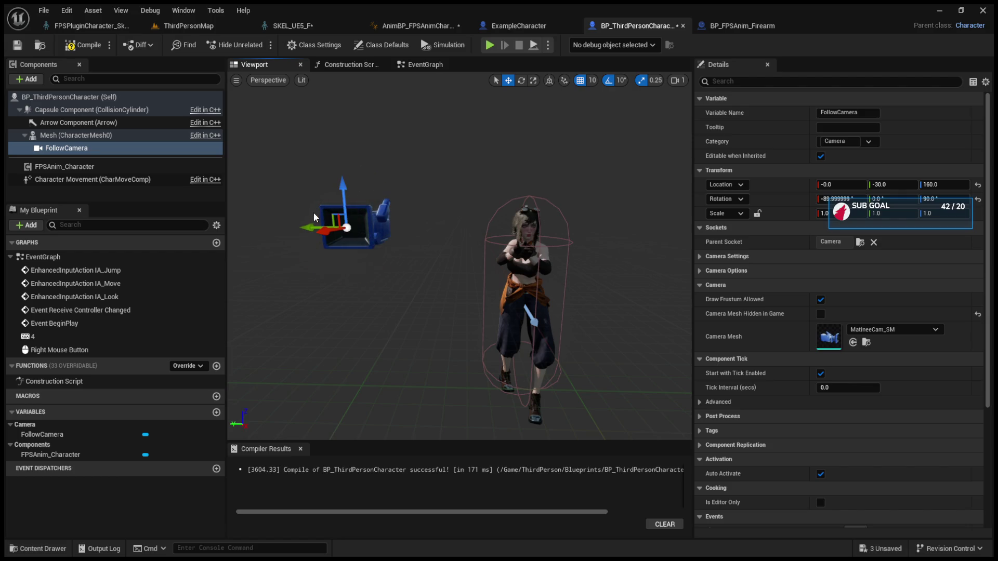
pyautogui.moveTo(314, 243)
pyautogui.mouseDown()
pyautogui.moveTo(474, 243)
pyautogui.moveTo(416, 248)
pyautogui.mouseUp()
# Set the FollowCamera location to X 0 and Y 10.
pyautogui.click(841, 184)
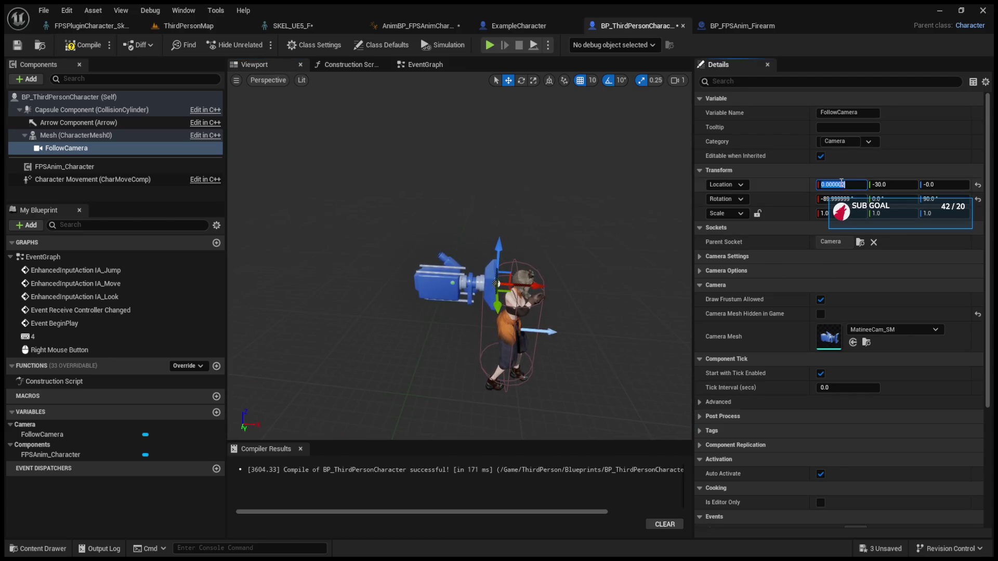
pyautogui.write('0')
pyautogui.press('Return')
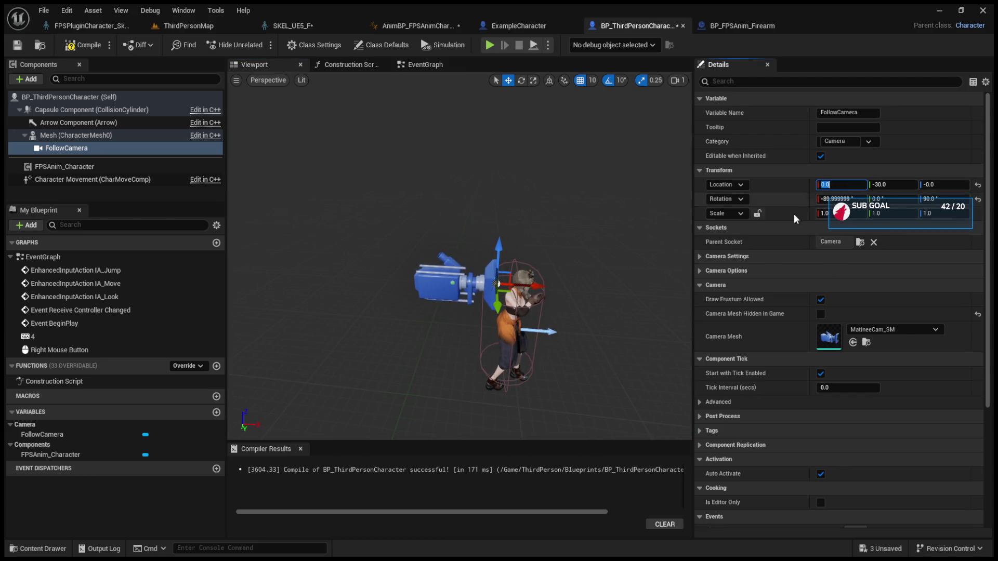
pyautogui.moveTo(541, 282); pyautogui.dragTo(569, 286)
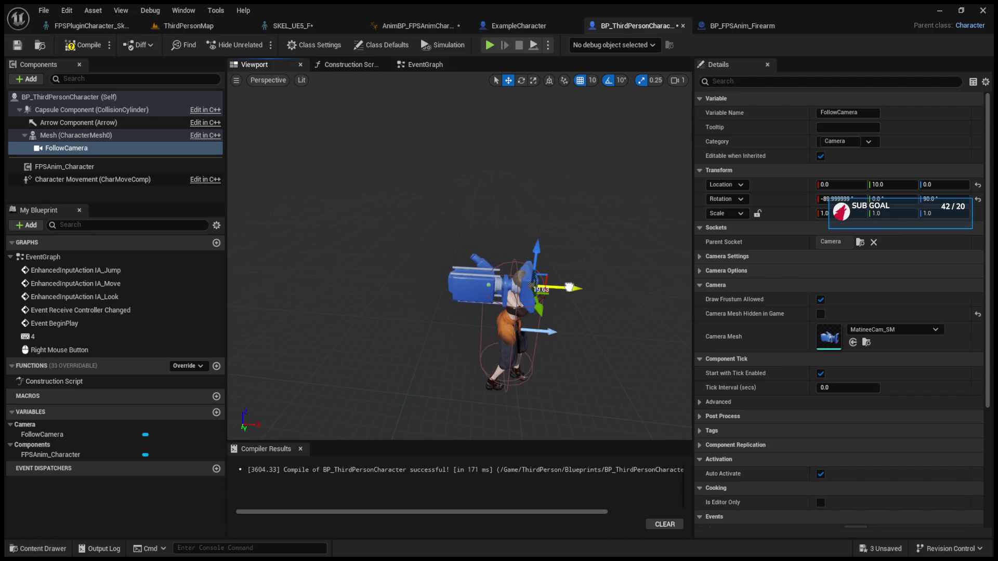
pyautogui.click(185, 25)
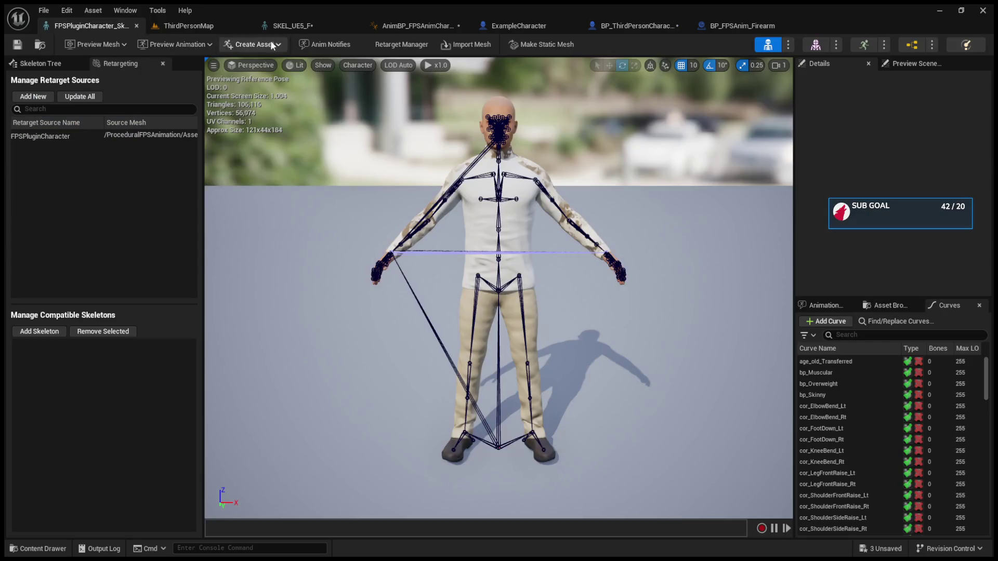
# Test-play ThirdPersonMap briefly, then stop the play session.
pyautogui.click(261, 46)
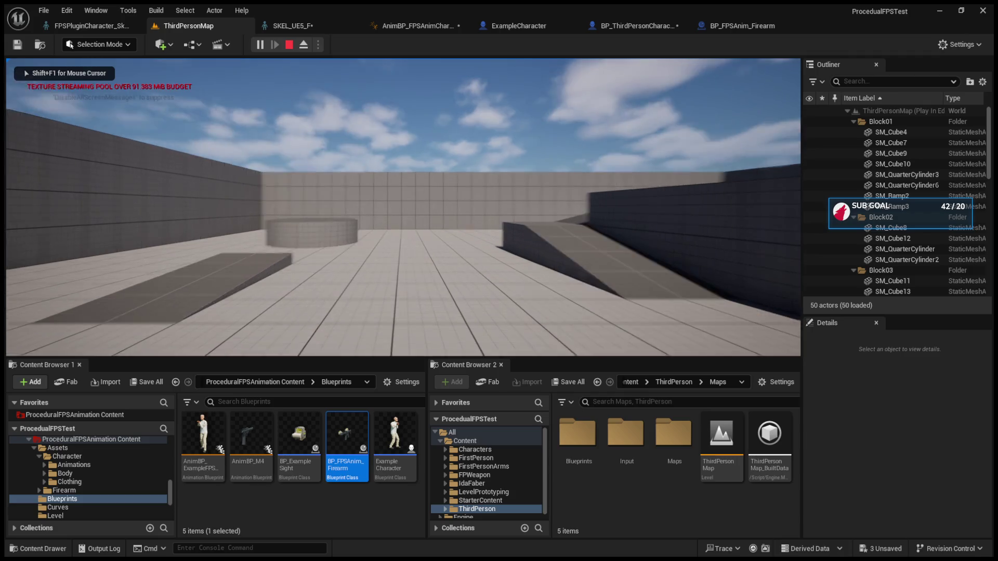
pyautogui.press('Escape')
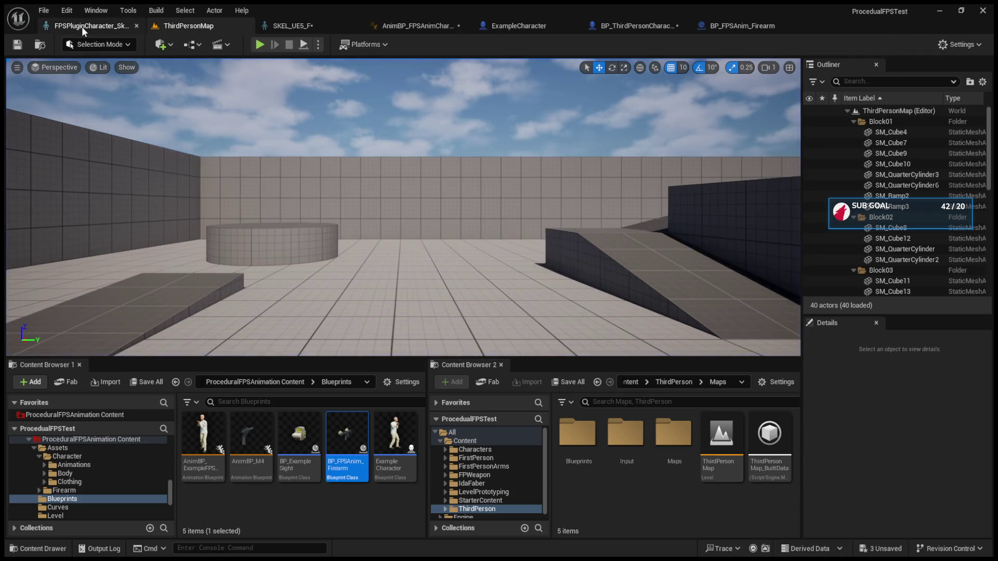
pyautogui.click(83, 26)
# Push BP_ThirdPersonCharacter's FollowCamera out to Y 130 and simulate the blueprint to preview it.
pyautogui.click(566, 24)
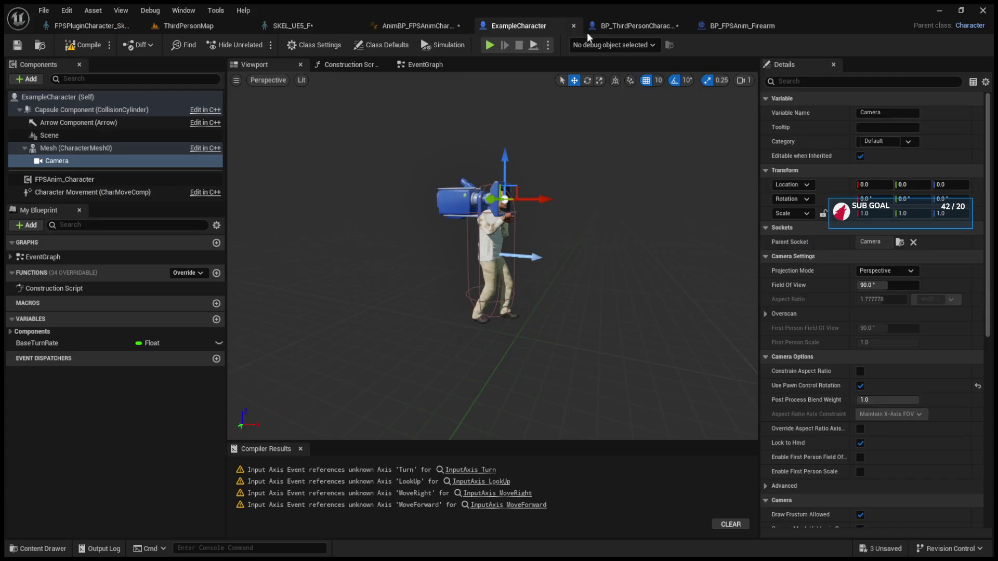
pyautogui.click(622, 30)
pyautogui.moveTo(569, 287); pyautogui.dragTo(681, 292)
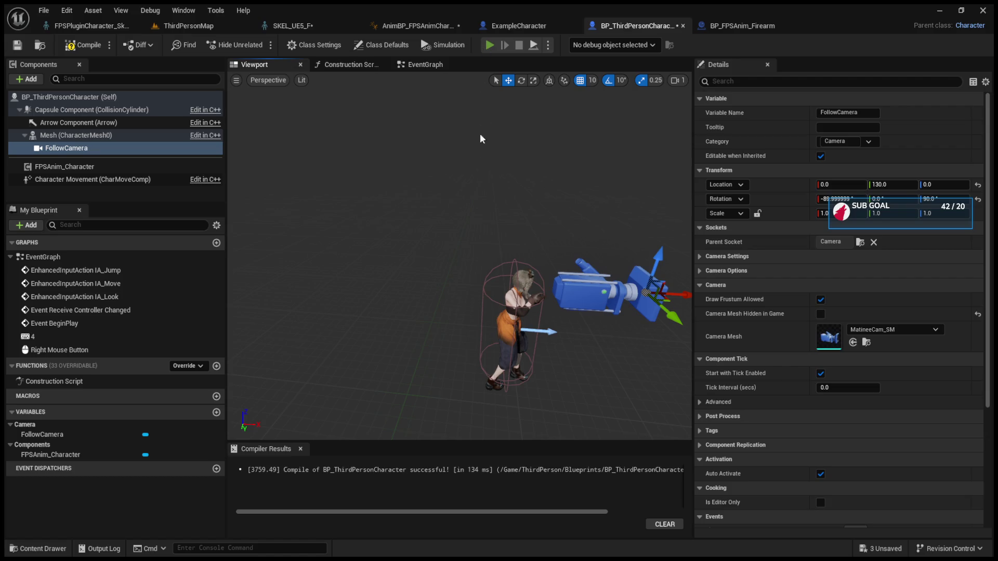
pyautogui.hotkey('alt', 's')
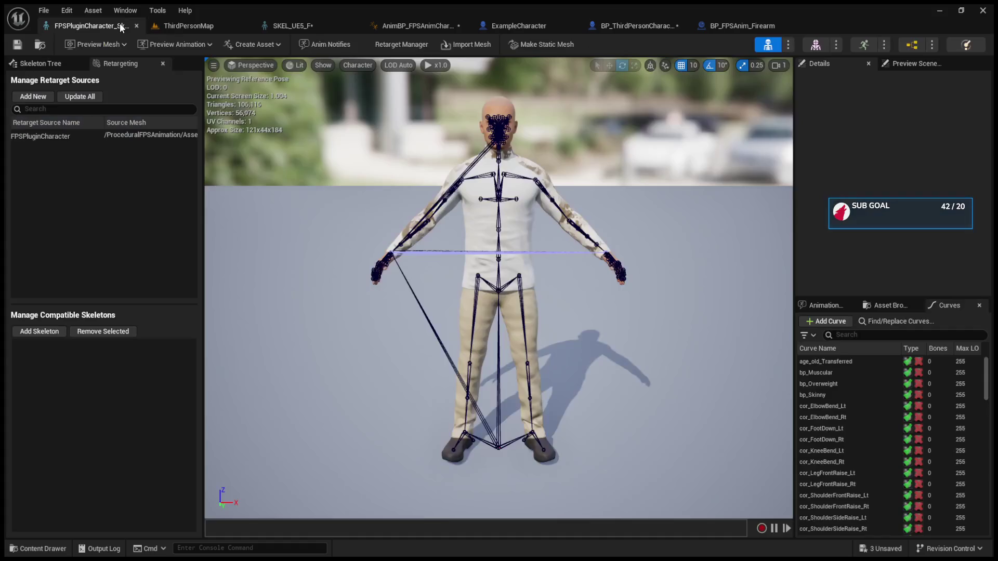
pyautogui.click(193, 27)
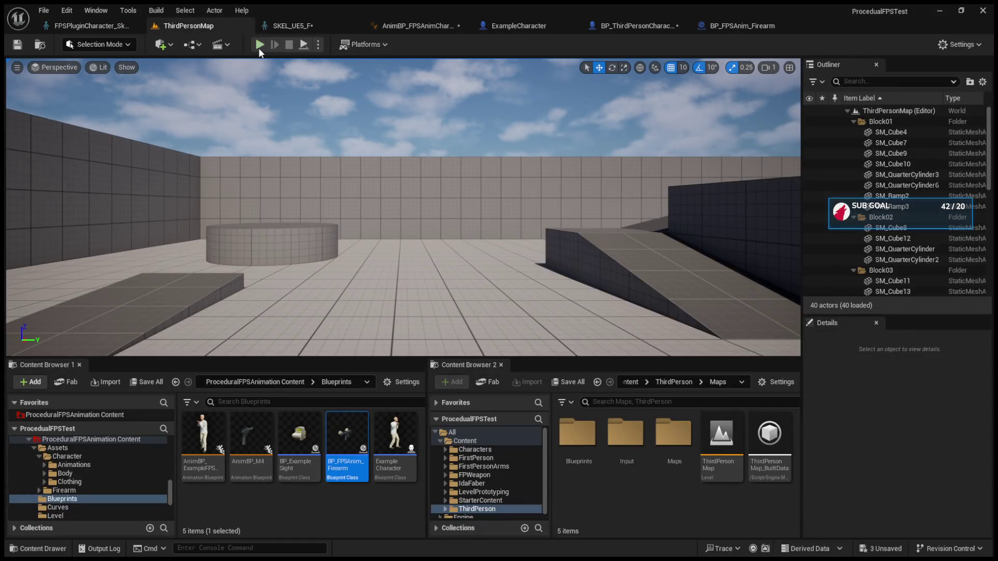
# Play ThirdPersonMap, eject with F8 to view the character, then stop the test.
pyautogui.click(259, 46)
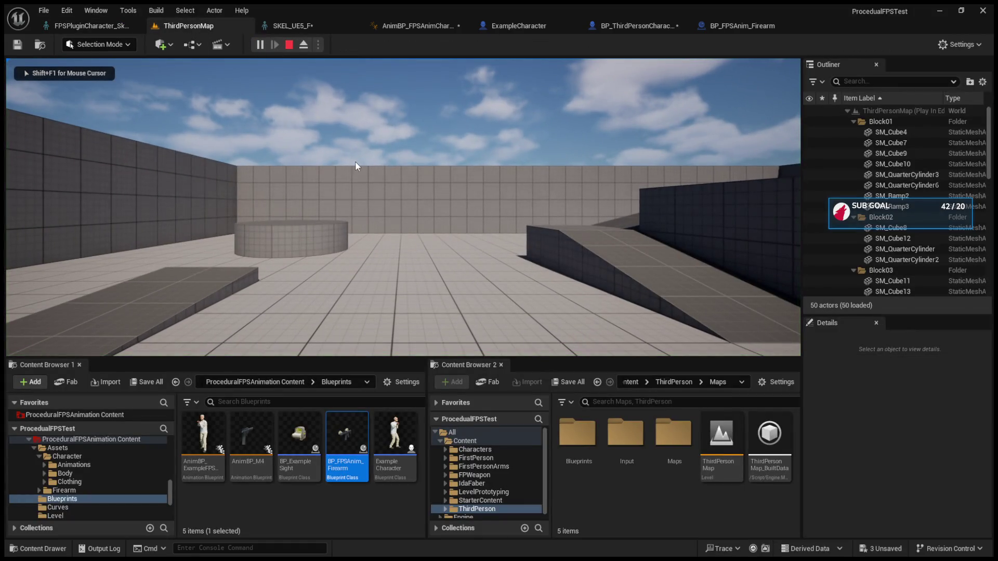
pyautogui.press('F8')
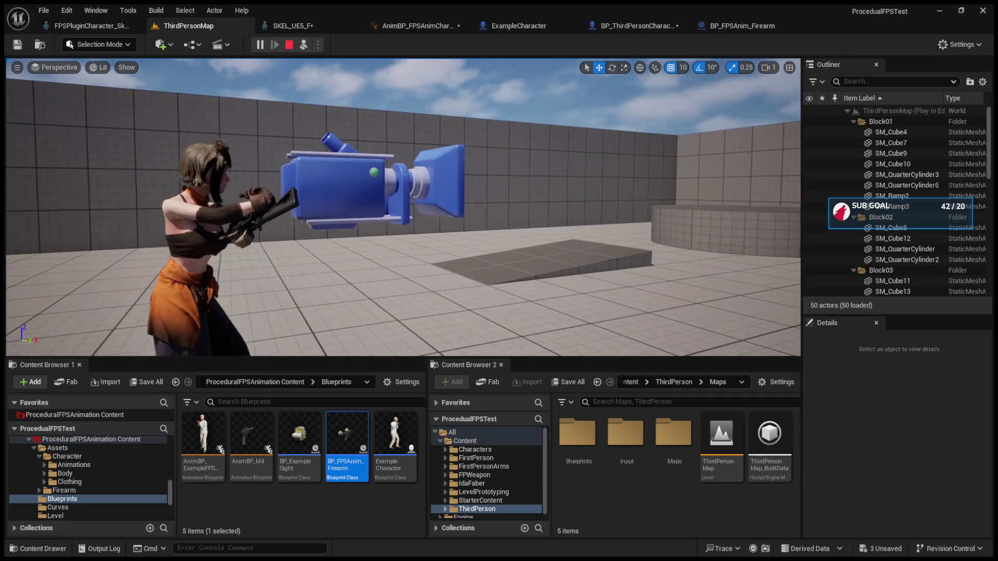
pyautogui.press('Escape')
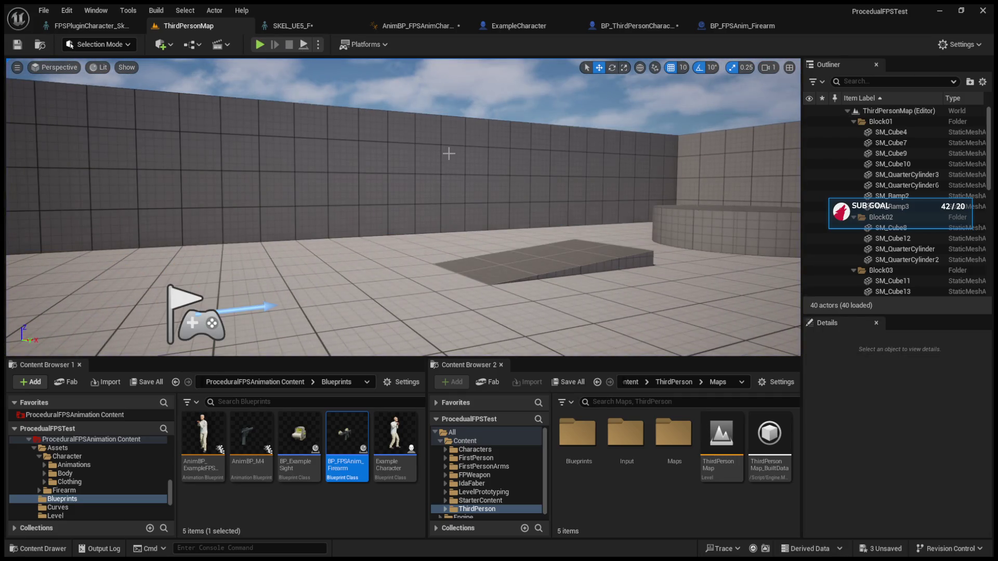
# Go through the ExampleCharacter and FPS AnimBP tabs to the SKEL_UE5_F skeleton's Camera socket.
pyautogui.click(515, 25)
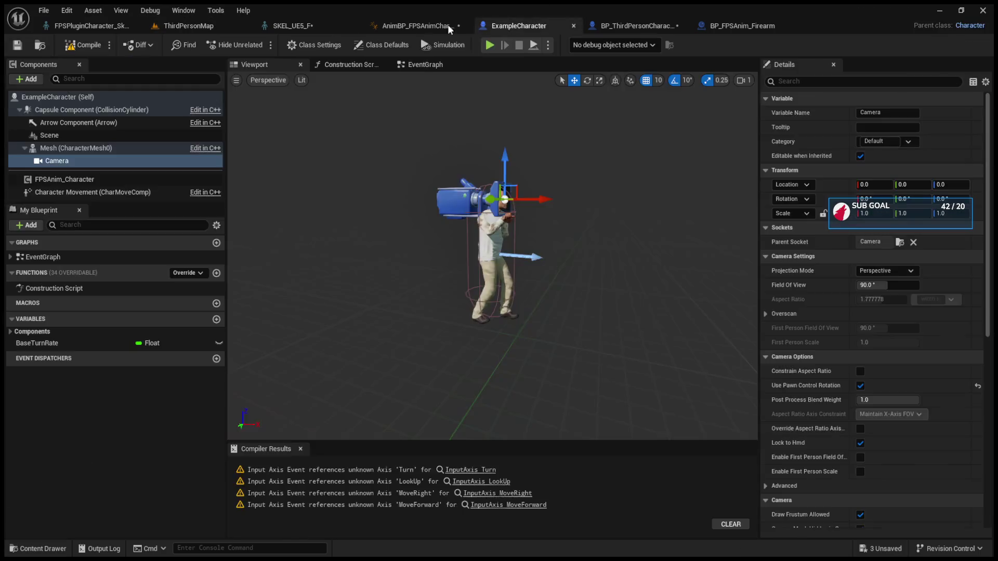
pyautogui.click(418, 25)
pyautogui.click(514, 25)
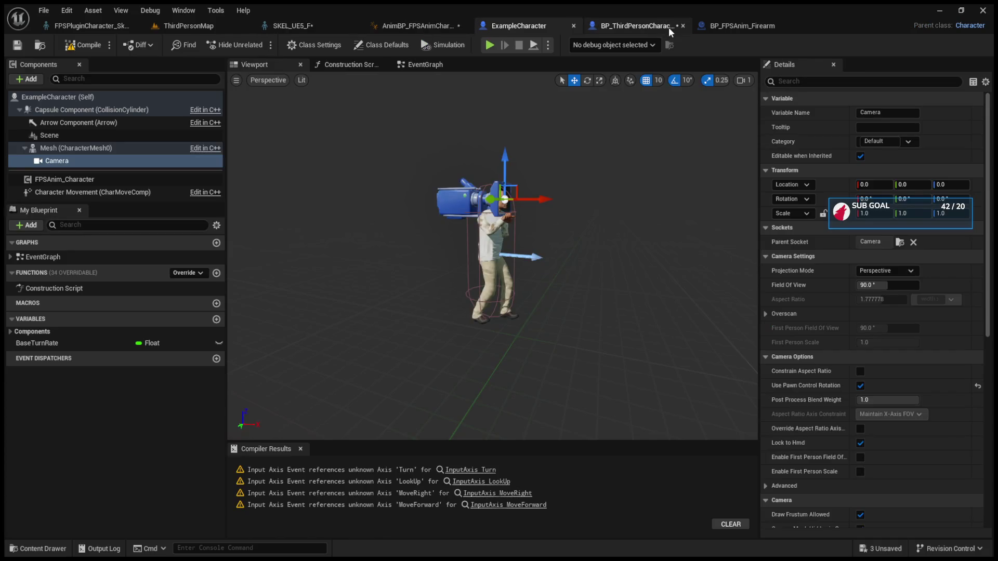
pyautogui.click(346, 26)
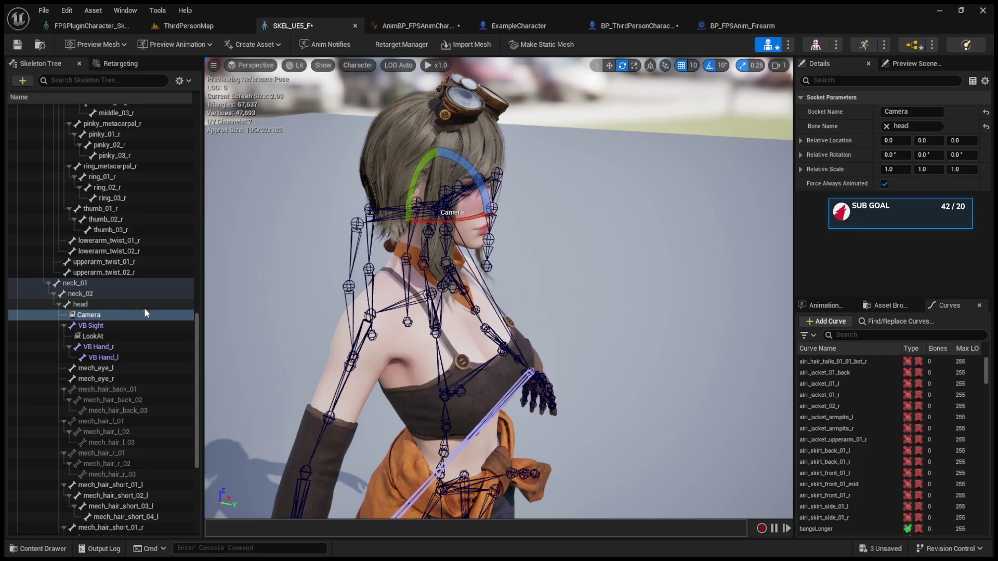
# Try moving the SKEL_UE5_F Camera socket, then rotate it toward 90 degrees around Z.
pyautogui.press('w')
pyautogui.moveTo(496, 225); pyautogui.dragTo(667, 241)
pyautogui.hotkey('ctrl', 'z')
pyautogui.press('f')
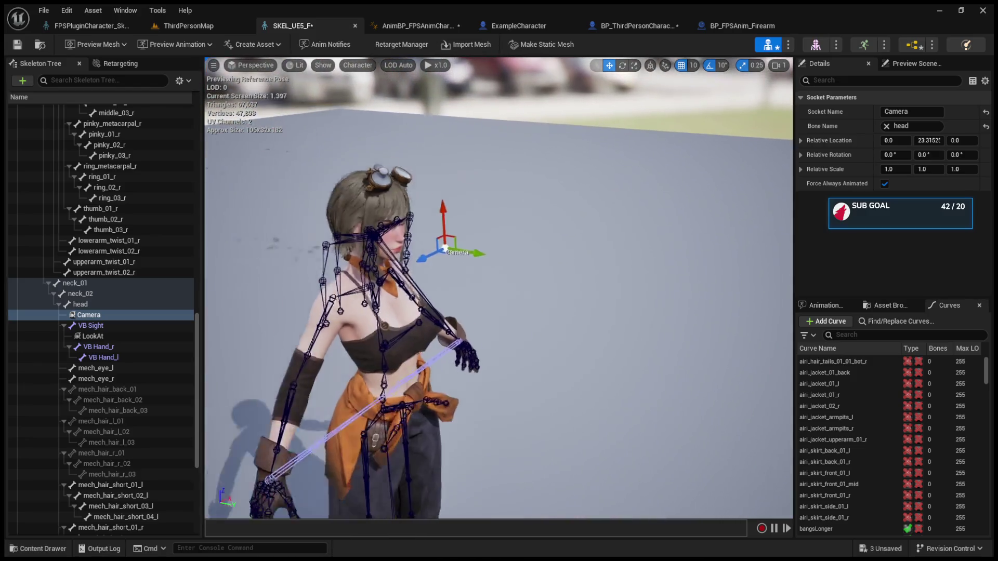
pyautogui.click(94, 318)
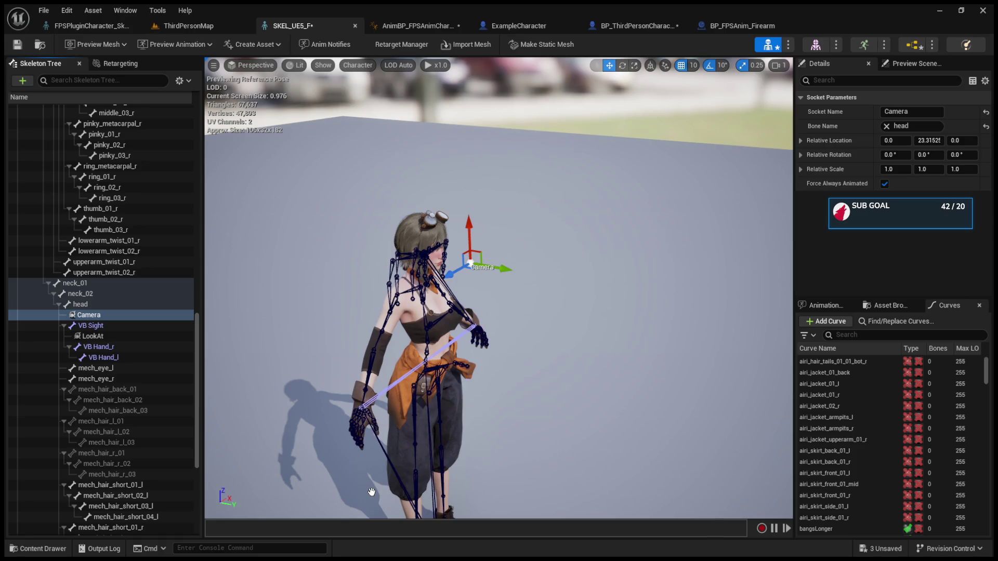
pyautogui.press('e')
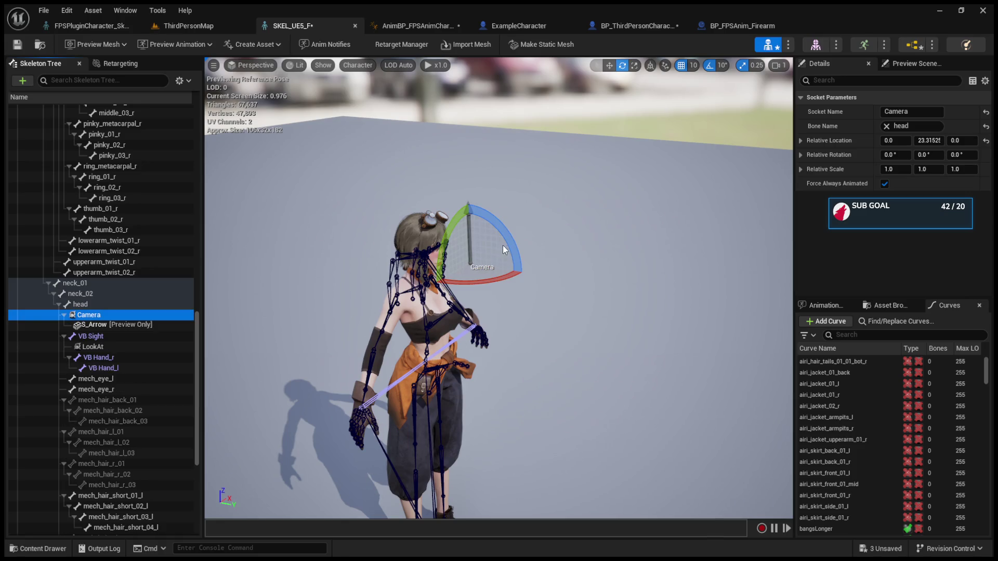
pyautogui.moveTo(489, 284); pyautogui.dragTo(523, 254)
pyautogui.click(604, 189)
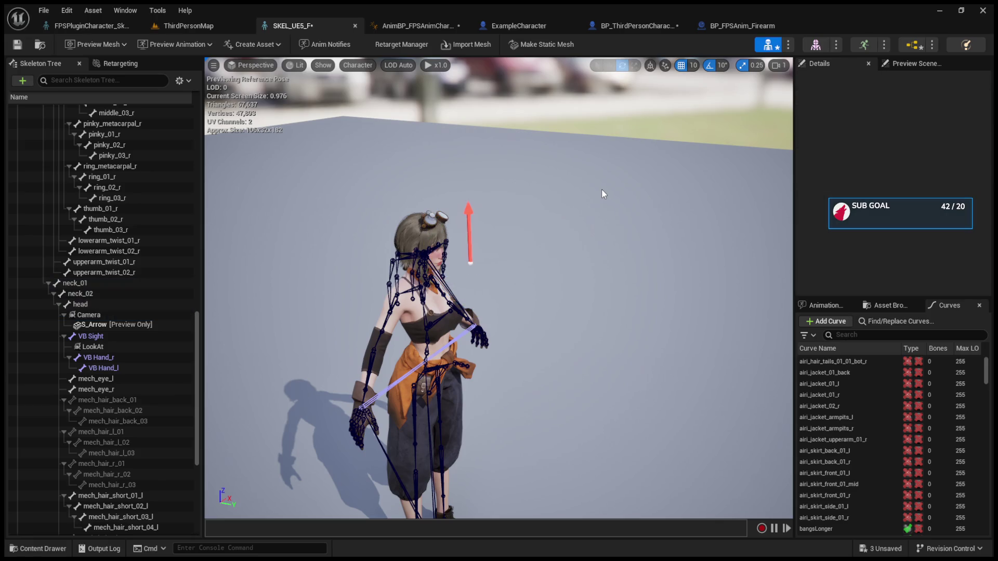
pyautogui.click(121, 316)
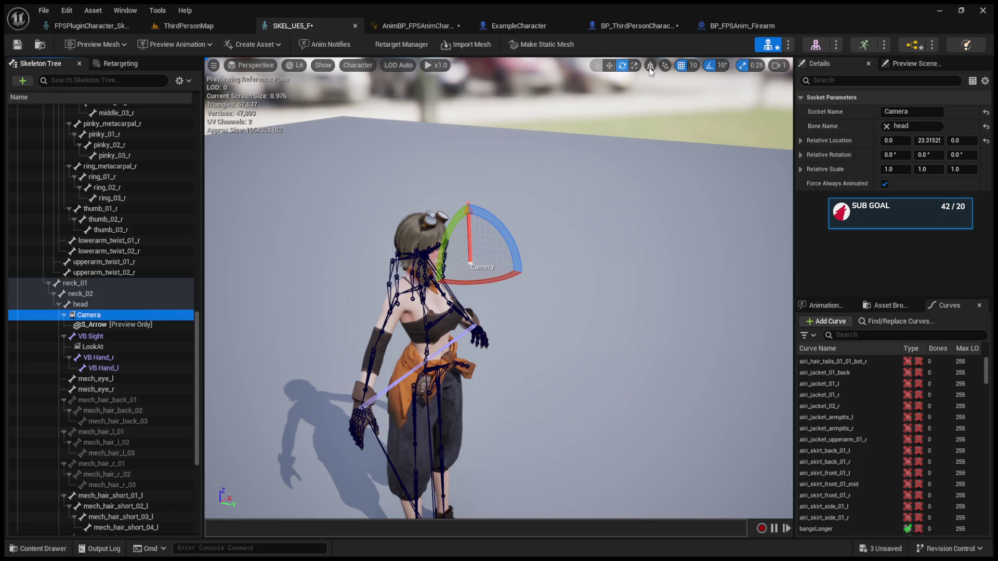
pyautogui.moveTo(497, 216); pyautogui.dragTo(533, 265)
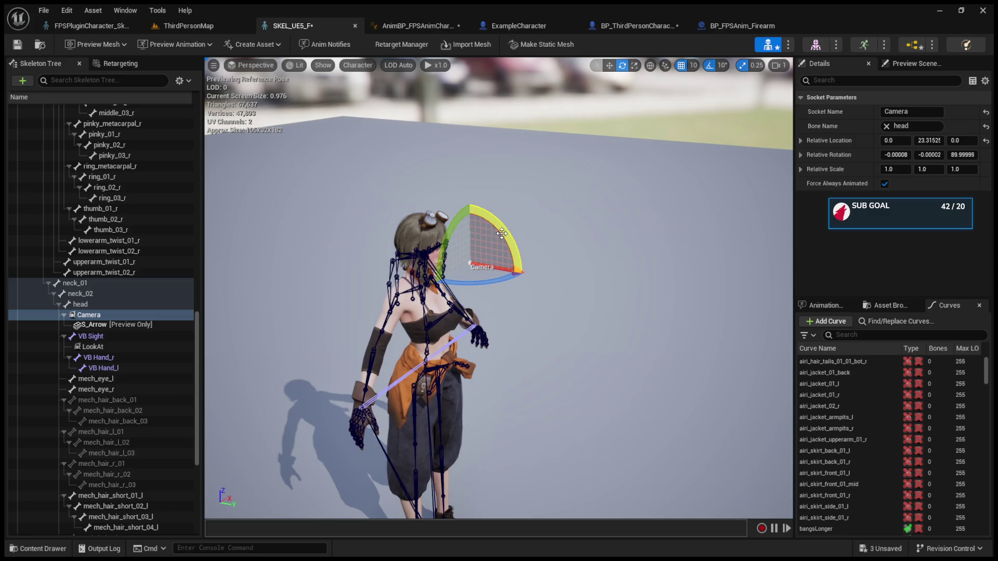
# Move the socket onto the head, then undo until its rotation and Y location read 0.
pyautogui.press('w')
pyautogui.moveTo(522, 281)
pyautogui.mouseDown()
pyautogui.moveTo(468, 283)
pyautogui.moveTo(487, 274)
pyautogui.mouseUp()
pyautogui.moveTo(419, 263); pyautogui.dragTo(369, 260)
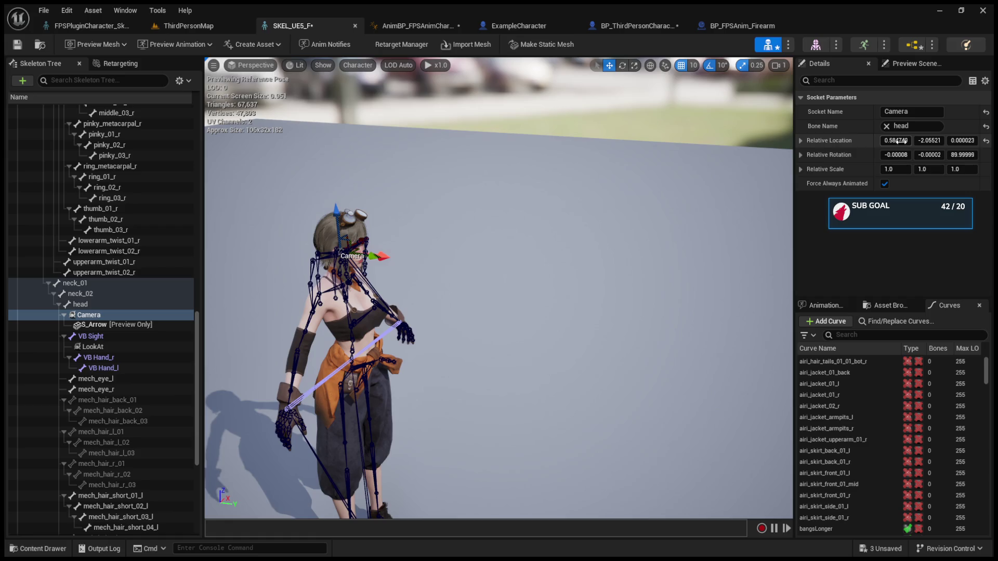
pyautogui.press('f')
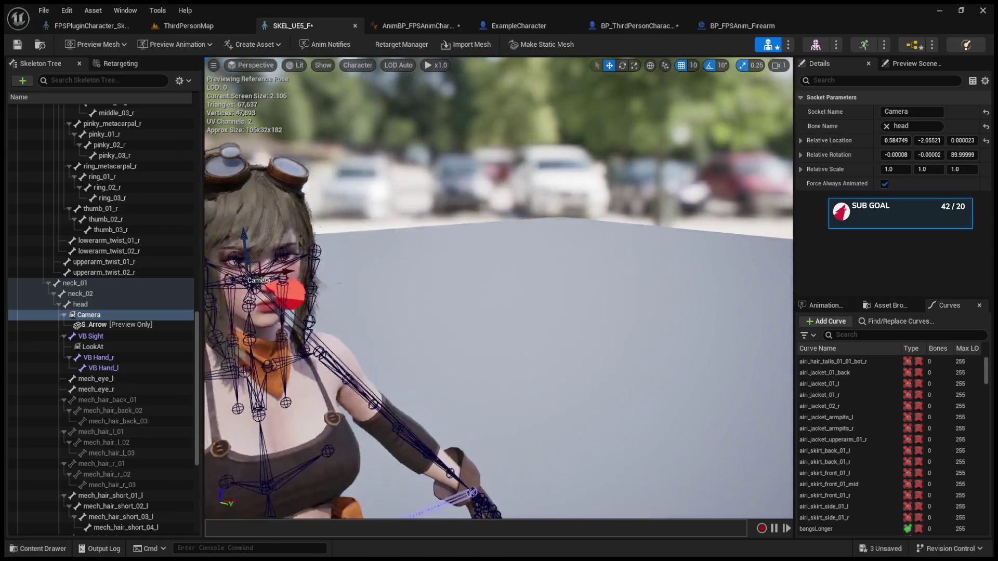
pyautogui.moveTo(489, 254); pyautogui.dragTo(456, 241)
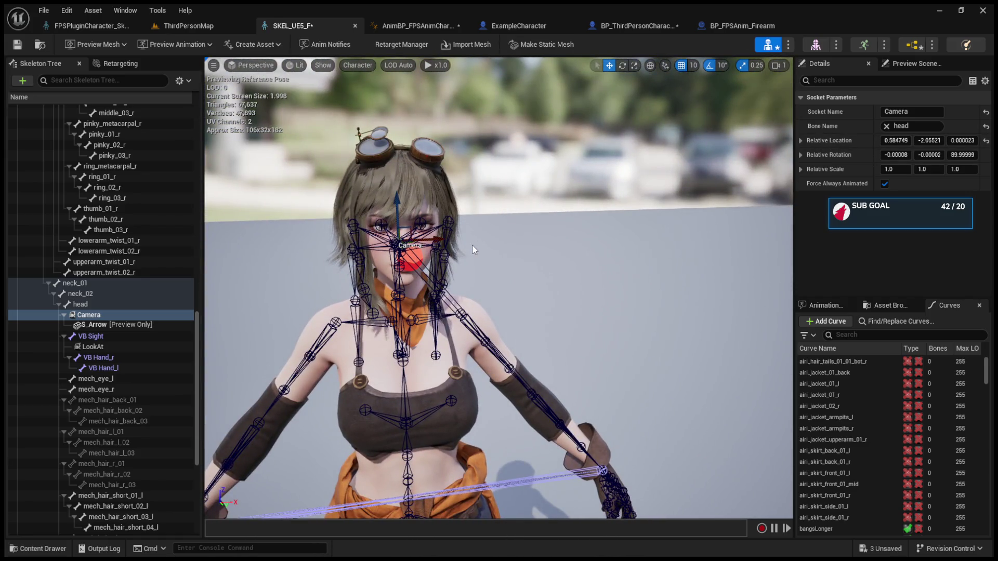
pyautogui.hotkey('ctrl', 'z')
pyautogui.hotkey('ctrl', 'z')
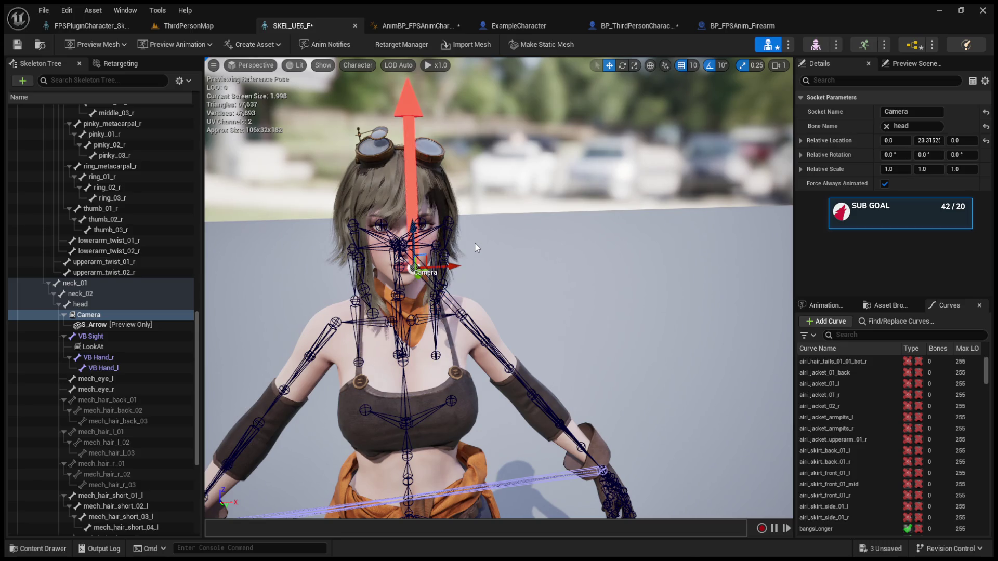
pyautogui.hotkey('ctrl', 'z')
pyautogui.click(650, 66)
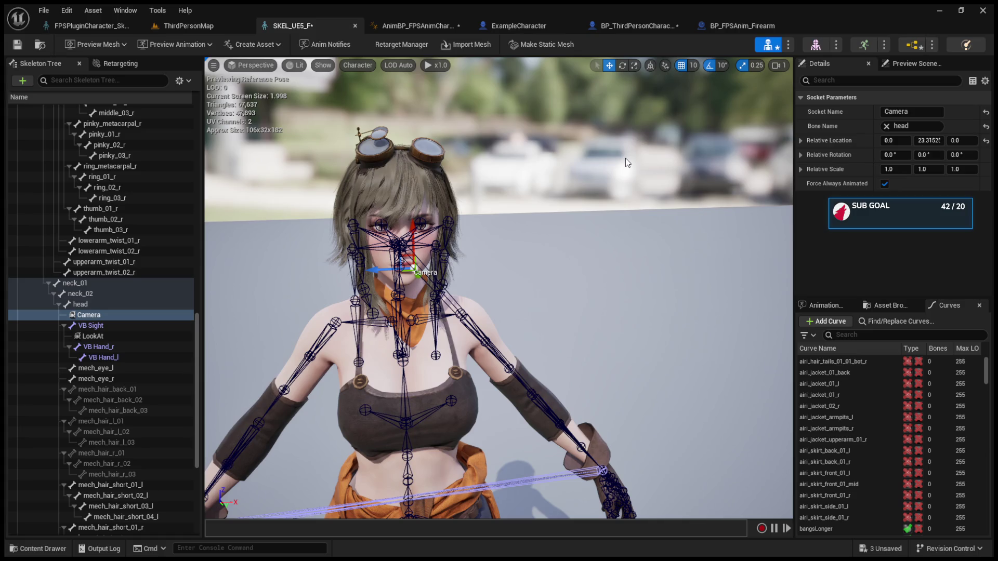
pyautogui.hotkey('ctrl', 'z')
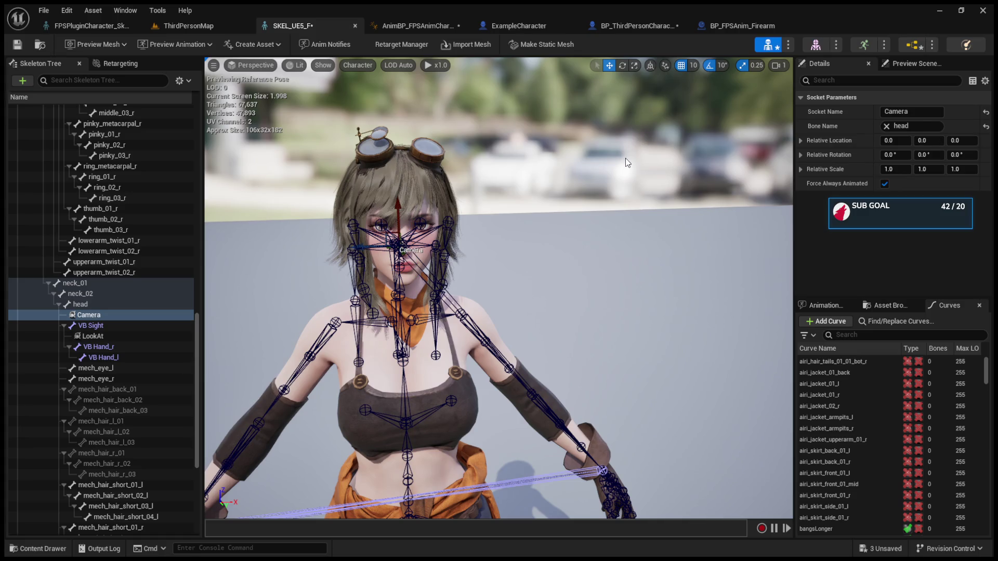
pyautogui.click(538, 29)
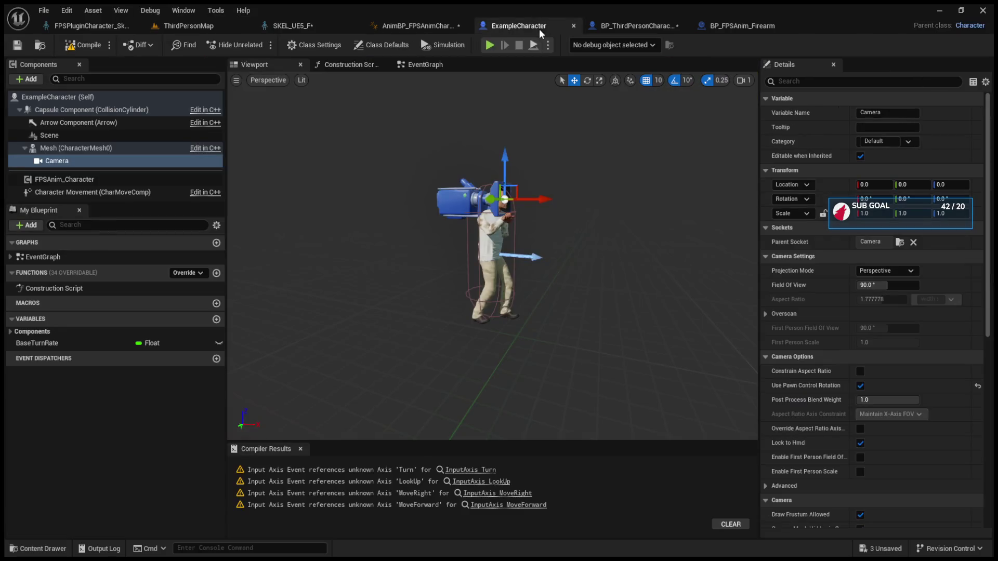
# Move BP_ThirdPersonCharacter's FollowCamera from Y 130 to Y 10 and check FPSAnim_Character's settings.
pyautogui.click(606, 23)
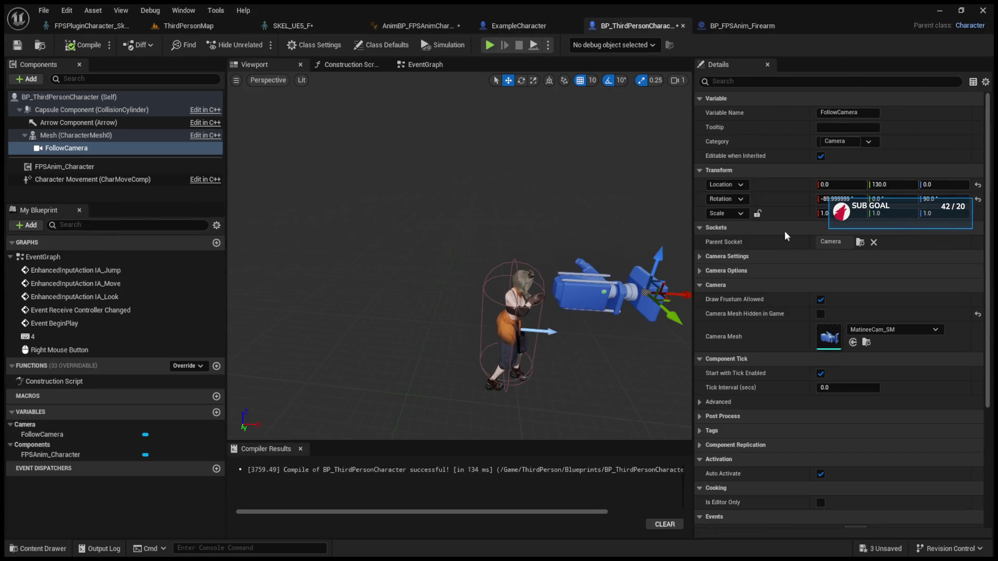
pyautogui.moveTo(632, 230); pyautogui.dragTo(598, 218)
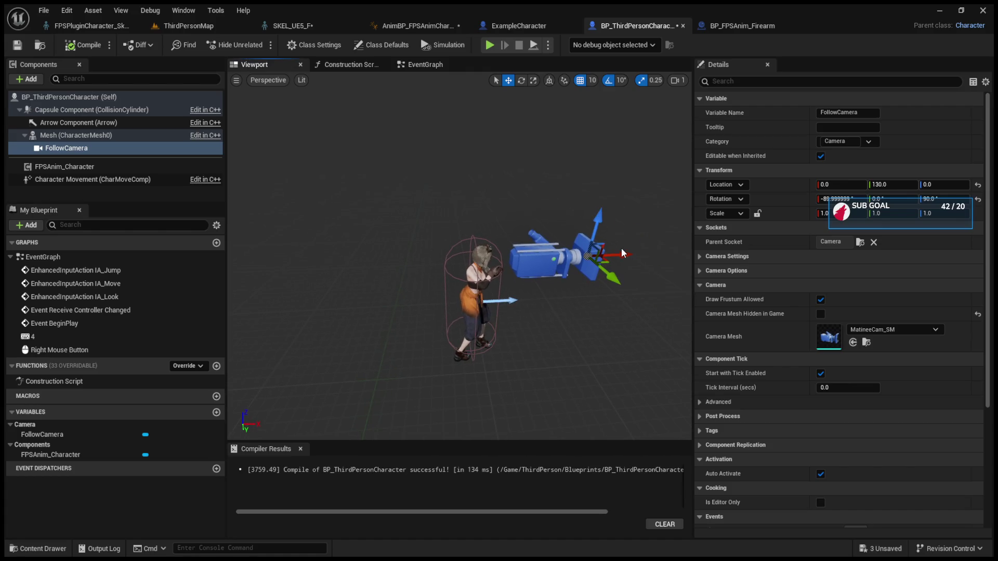
pyautogui.moveTo(622, 255); pyautogui.dragTo(524, 261)
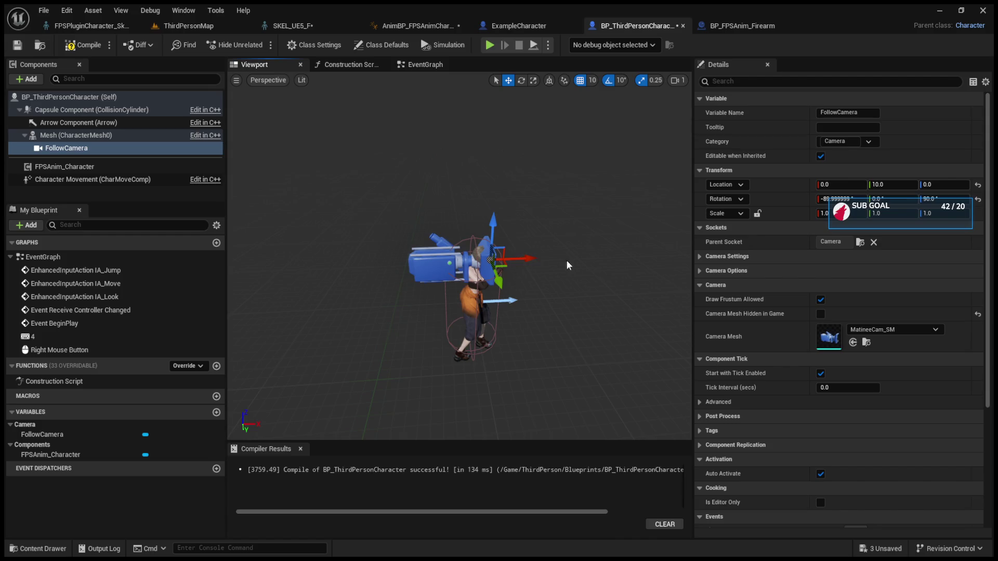
pyautogui.click(51, 167)
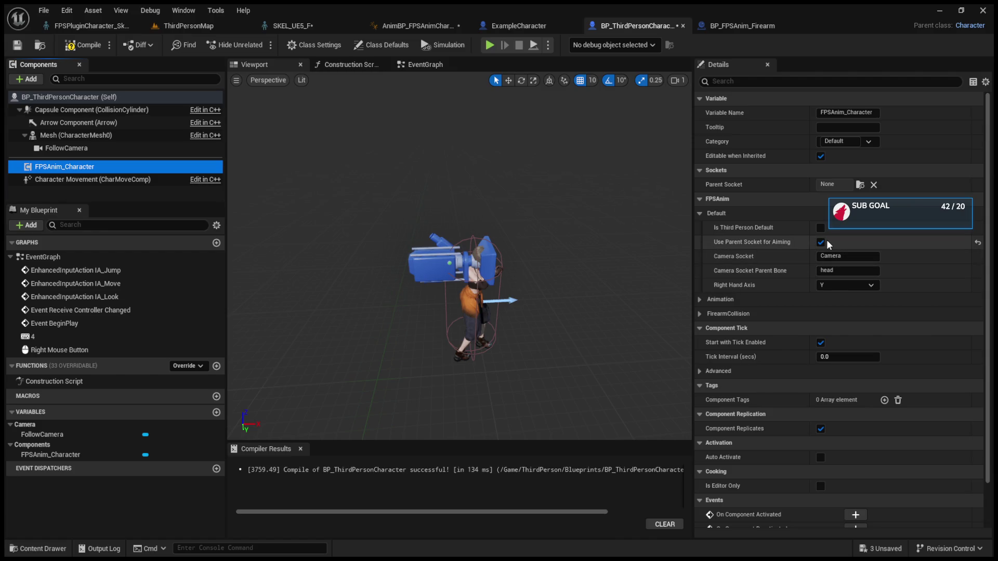
pyautogui.click(73, 150)
# Detach FollowCamera from the Camera socket, lift it to Z 160 with X rotation 0, and play-test.
pyautogui.click(874, 243)
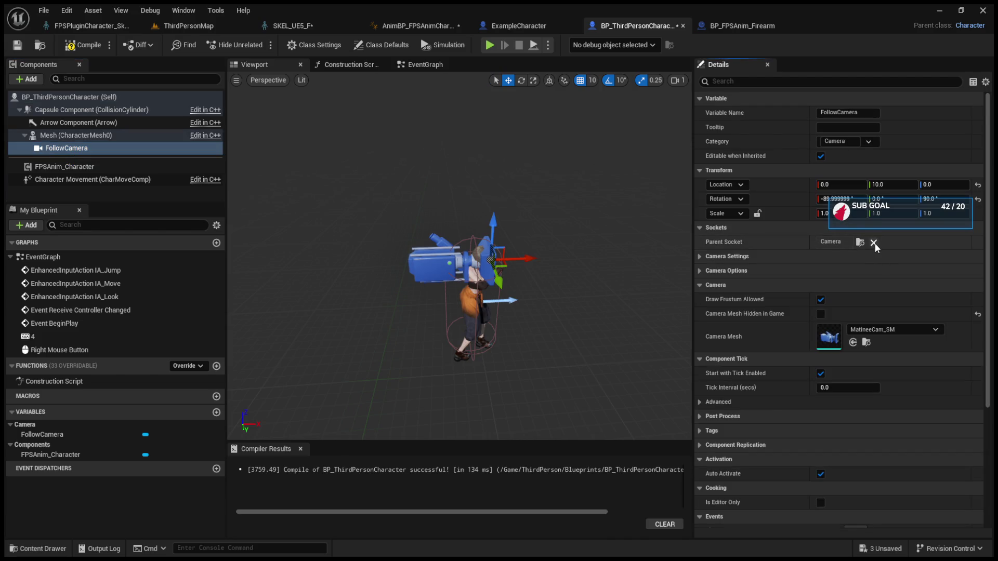
pyautogui.moveTo(474, 322); pyautogui.dragTo(475, 225)
pyautogui.click(852, 200)
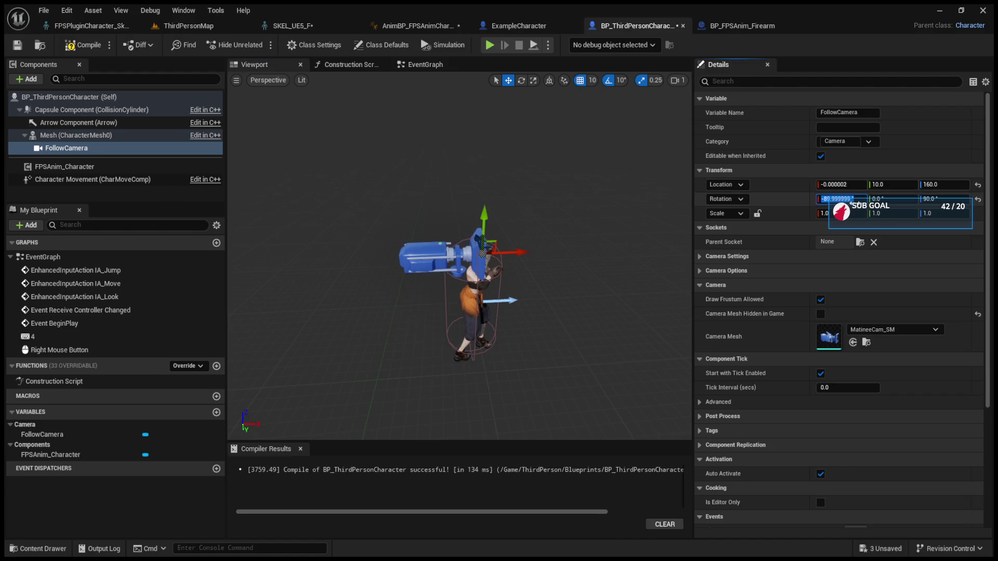
pyautogui.write('0')
pyautogui.press('Return')
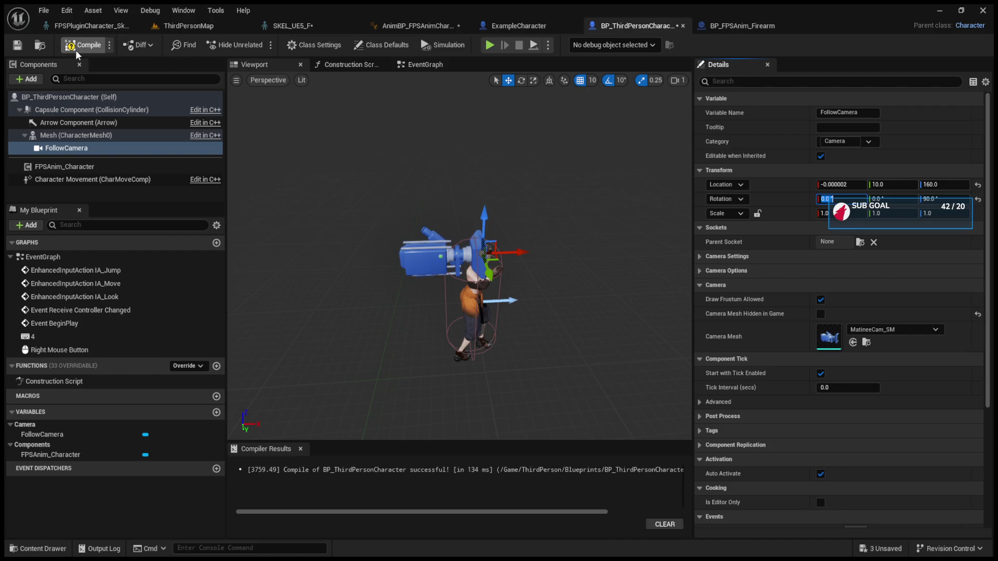
pyautogui.click(169, 31)
pyautogui.click(254, 46)
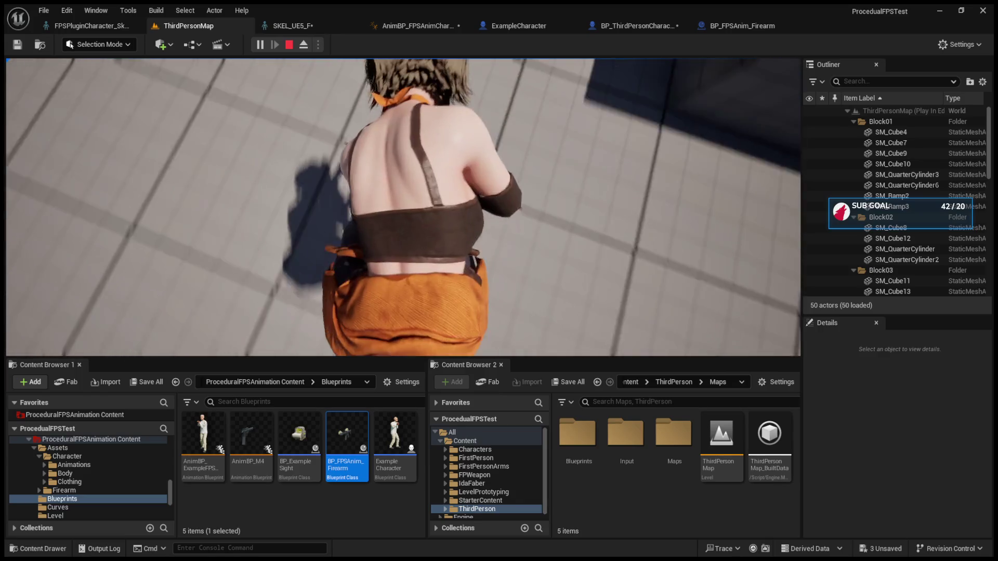
# Stop the play test and shift BP_ThirdPersonCharacter's FollowCamera further out to Y 20.
pyautogui.hotkey('shift', 'F1')
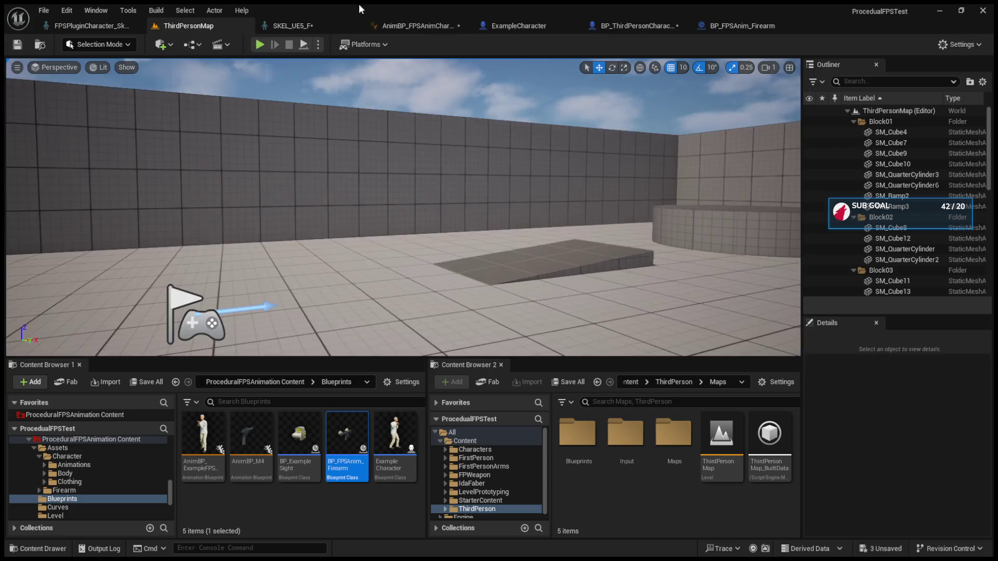
pyautogui.click(552, 31)
pyautogui.click(603, 28)
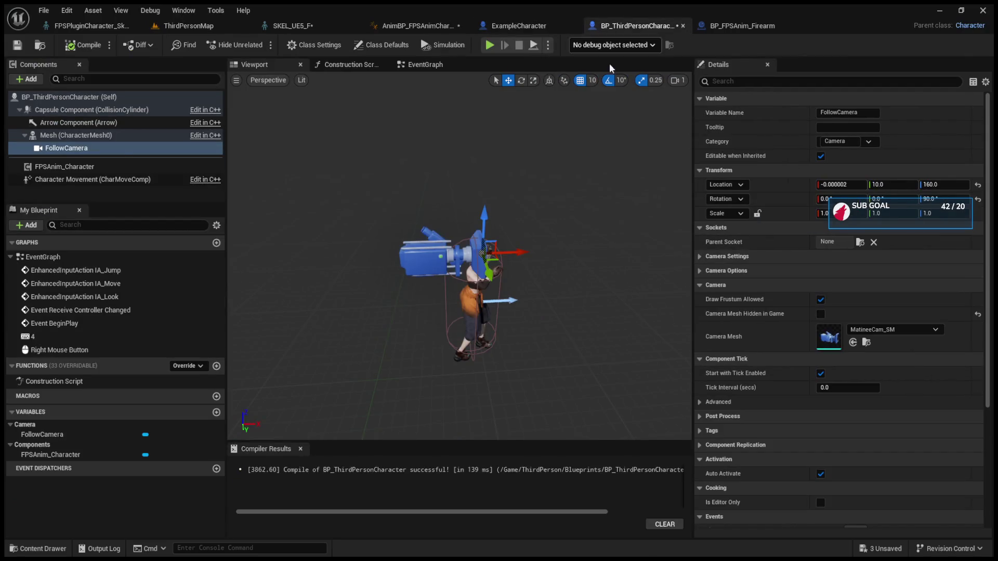
pyautogui.scroll(2, 460, 260)
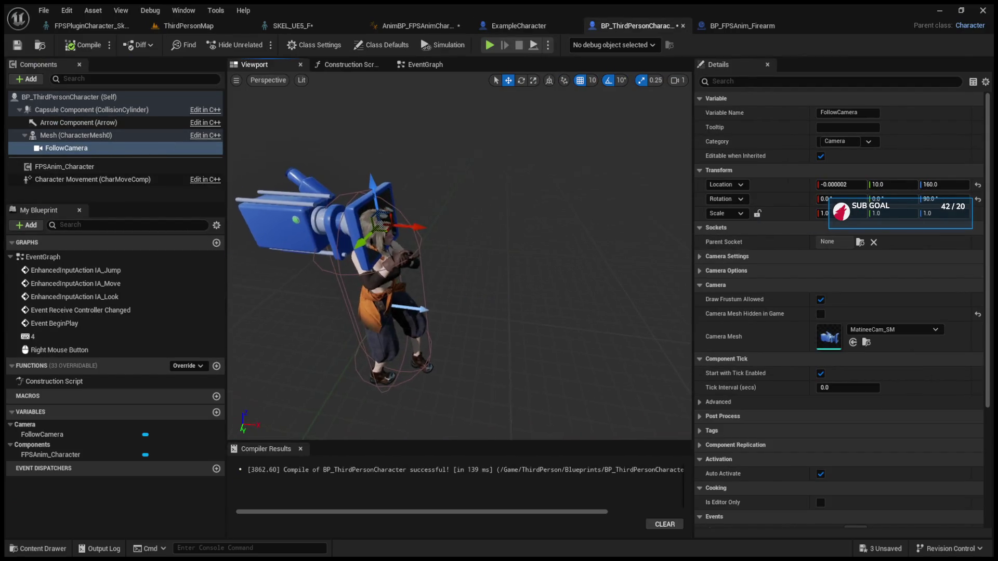
pyautogui.moveTo(527, 232); pyautogui.dragTo(542, 232)
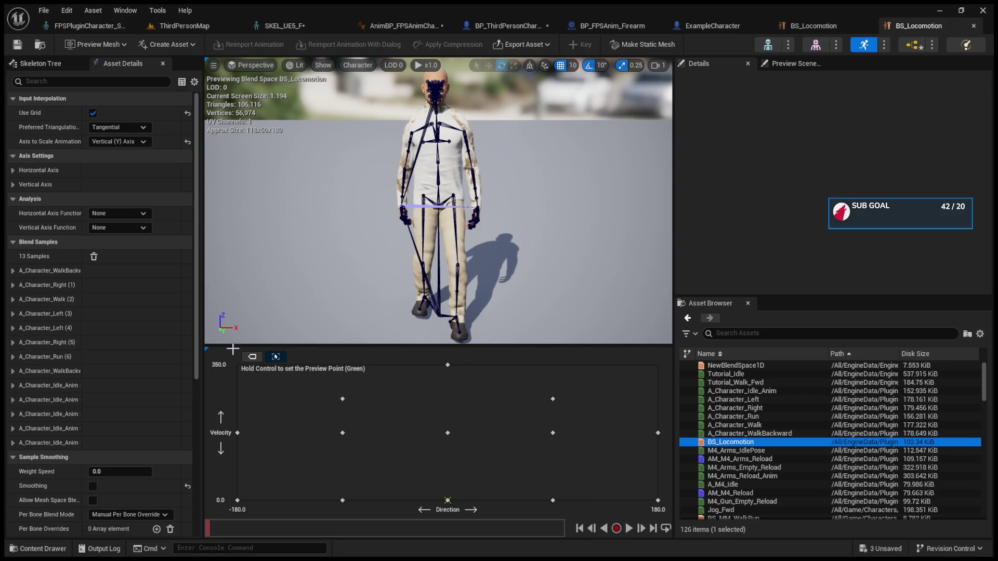
# Toggle BS_Locomotion's sample labels, check the Skeleton Tree and Asset Details, then play ThirdPersonMap.
pyautogui.click(249, 356)
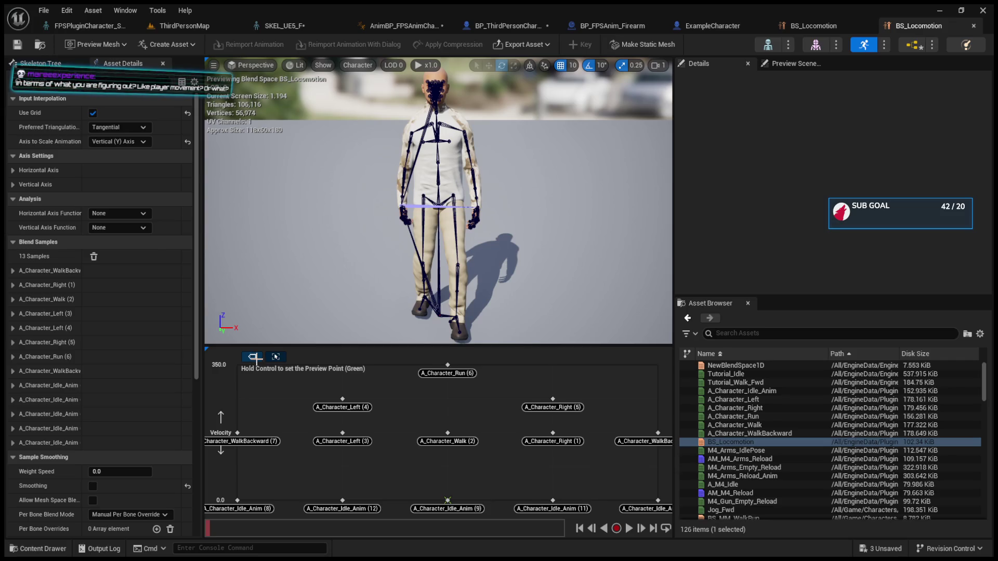
pyautogui.click(252, 357)
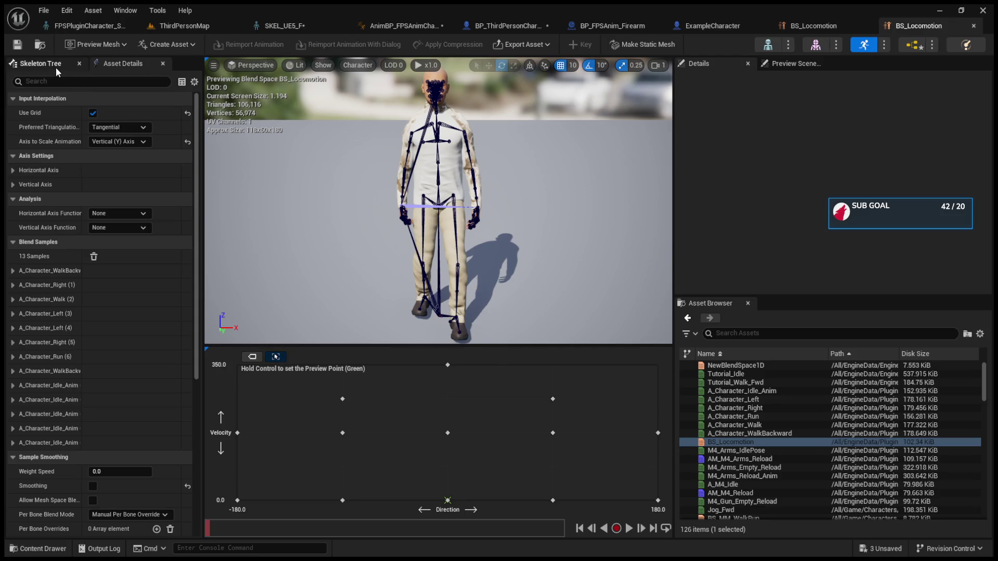
pyautogui.click(55, 68)
pyautogui.click(107, 69)
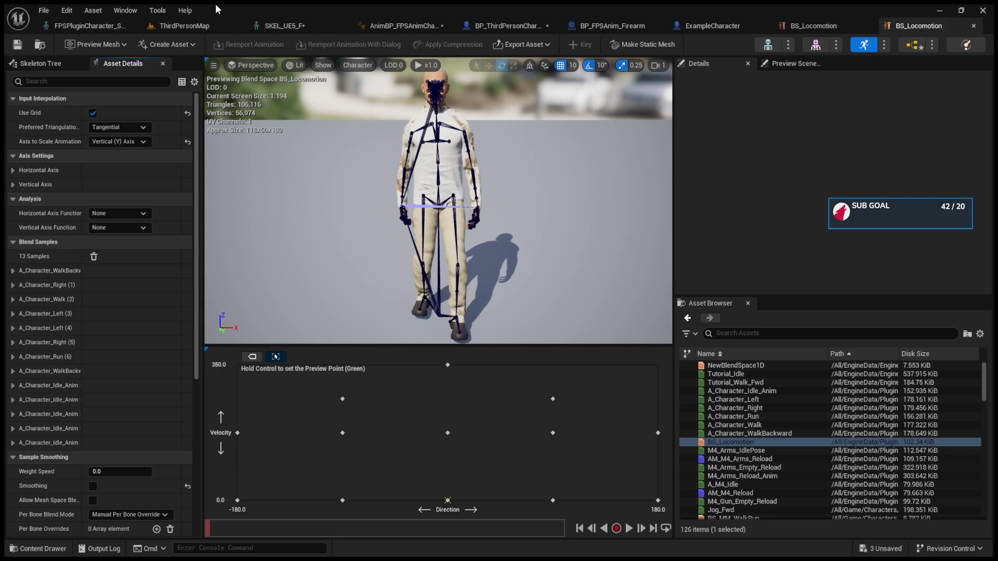
pyautogui.click(183, 25)
pyautogui.click(259, 44)
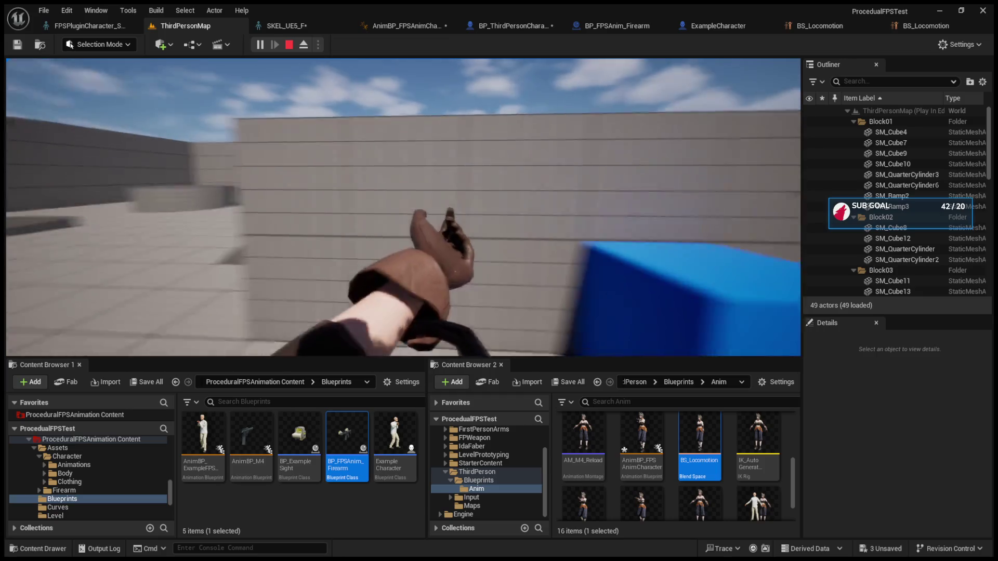
# Stop the test and set Head Aiming Rotation's Y default to 0 in AnimBP_FPSAnimCharacter.
pyautogui.press('Escape')
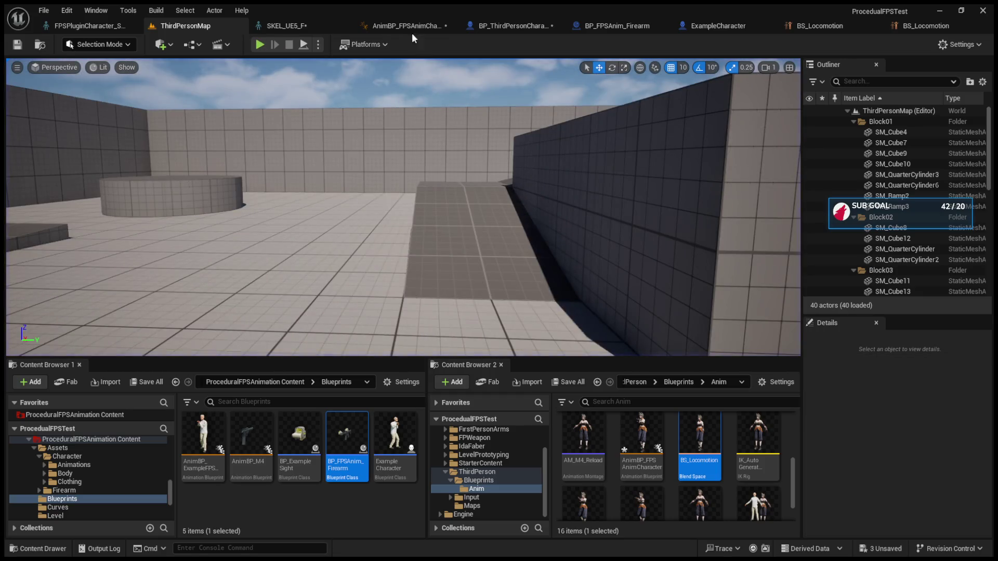
pyautogui.click(393, 23)
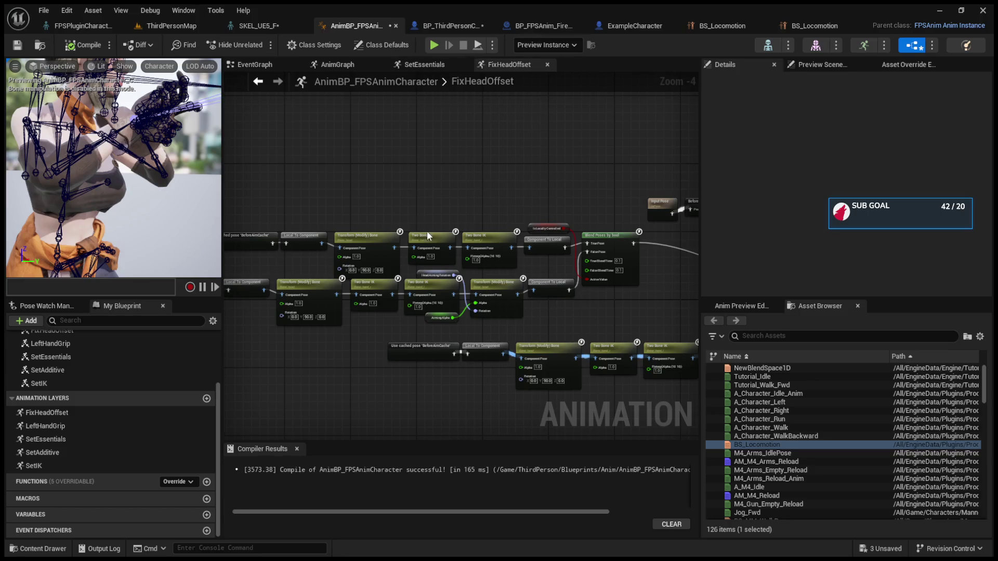
pyautogui.scroll(3, 447, 263)
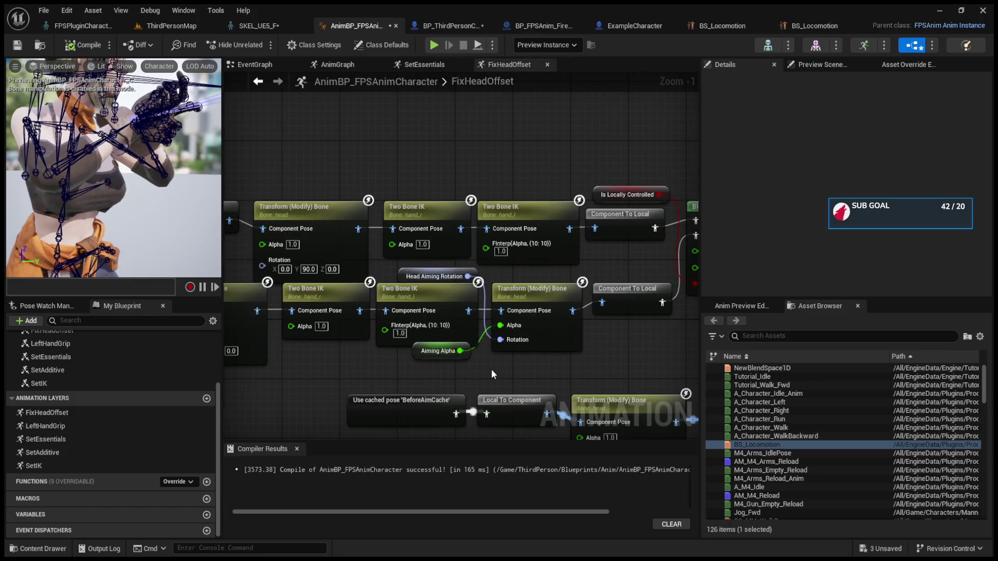
pyautogui.click(427, 358)
pyautogui.click(417, 278)
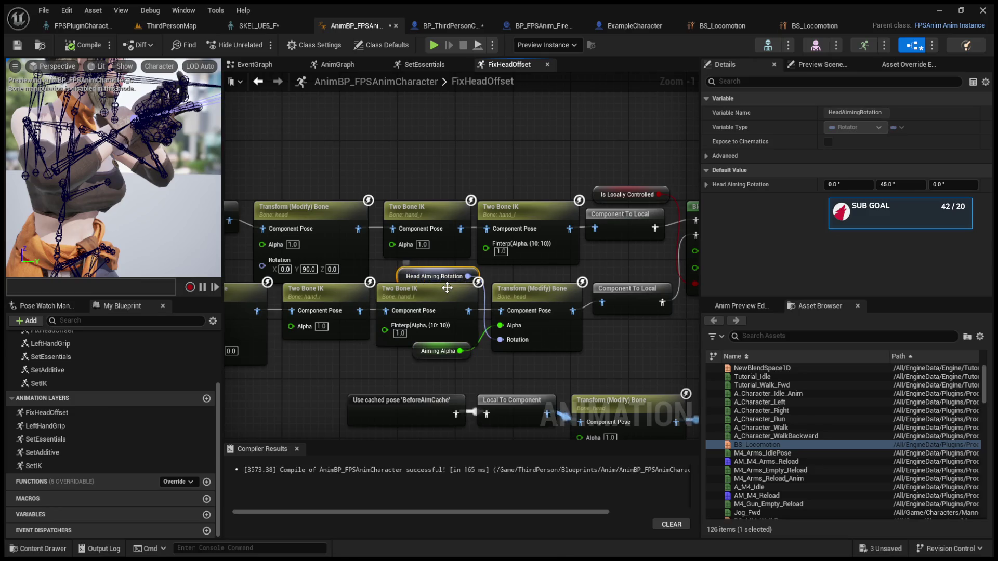
pyautogui.scroll(-4, 447, 287)
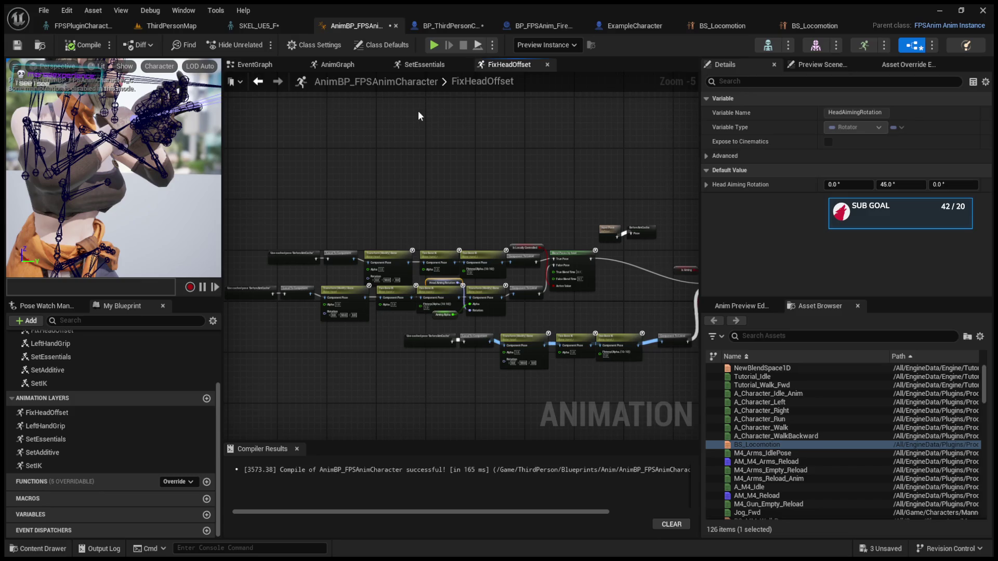
pyautogui.scroll(3, 414, 238)
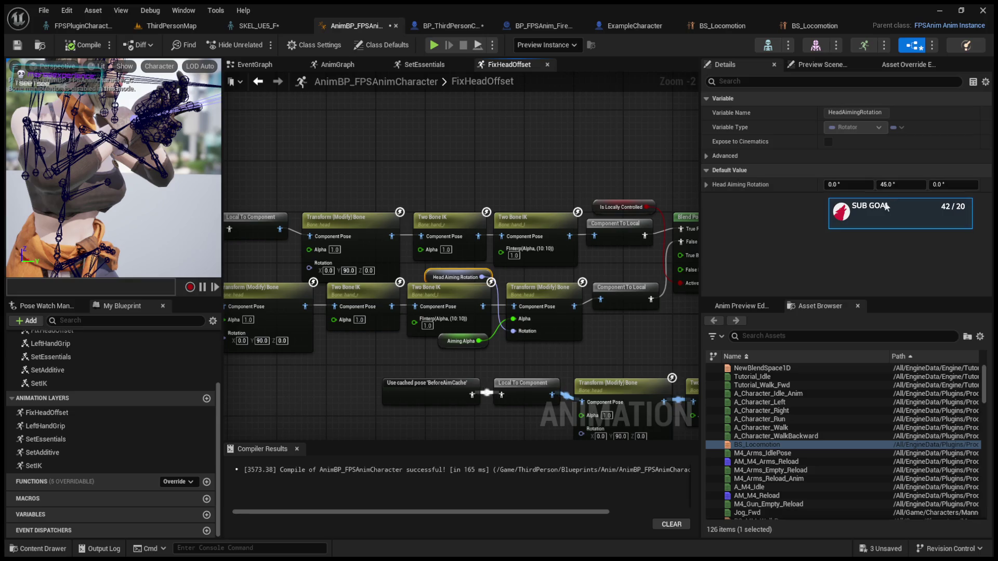
pyautogui.click(887, 184)
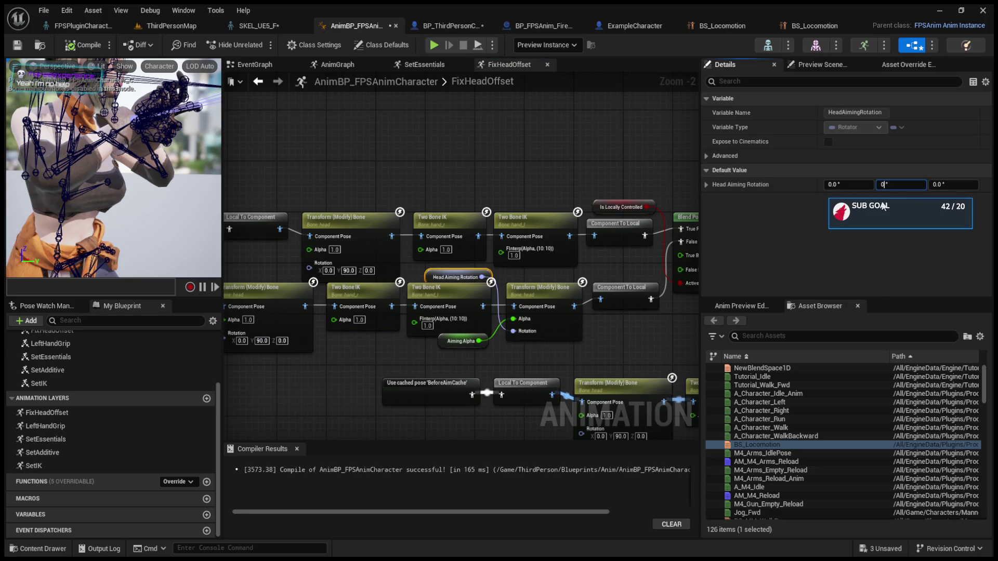
pyautogui.write('45')
pyautogui.press('Return')
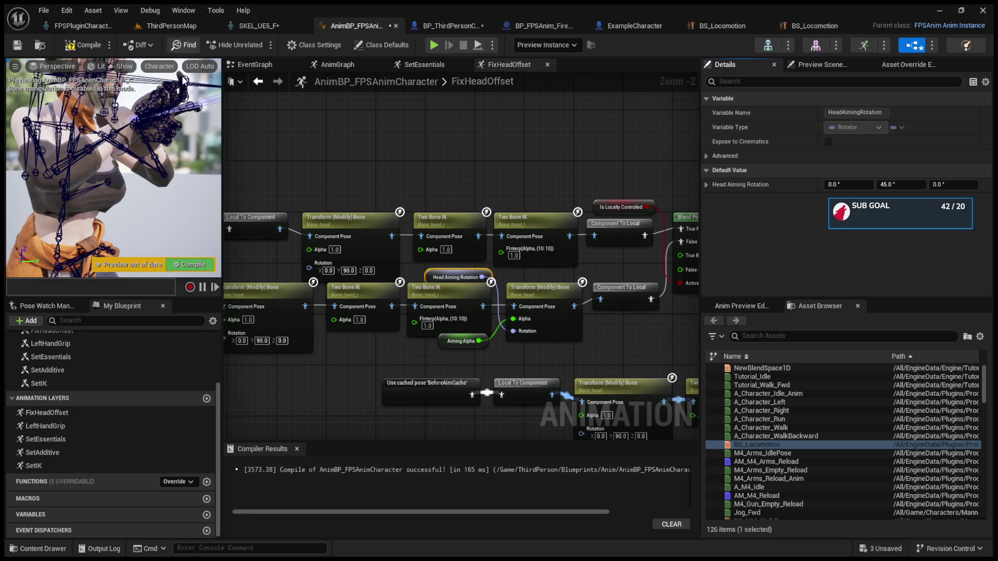
pyautogui.click(78, 25)
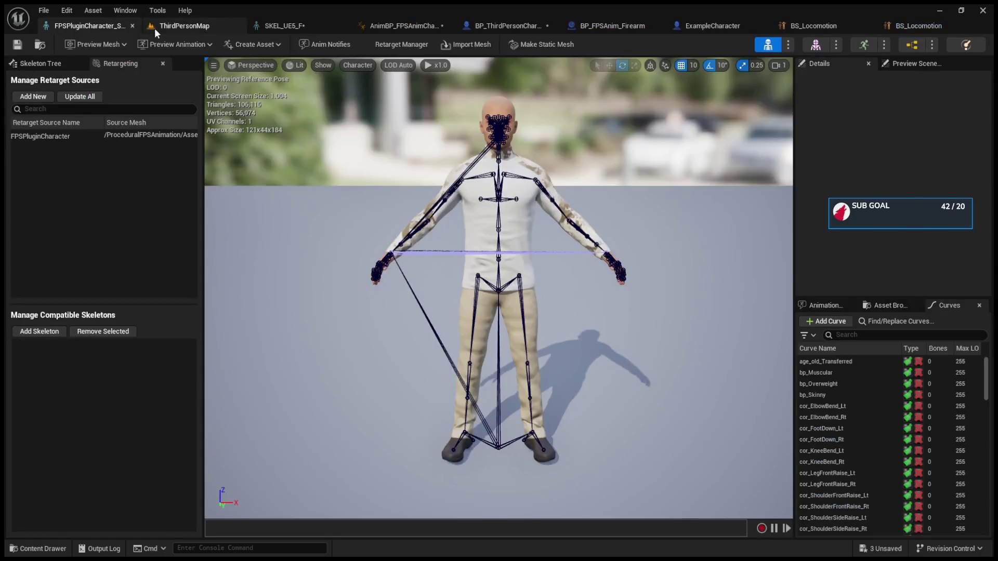
# Open AnimBP_ExampleFPSAnimCharacter and its BS_Locomotion blend space, then play the preview.
pyautogui.click(154, 28)
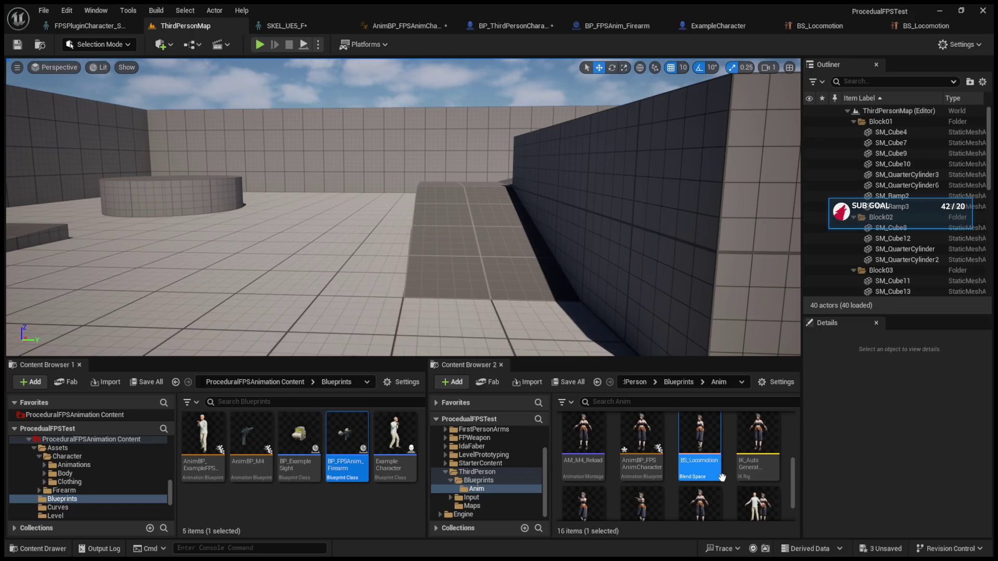
pyautogui.click(219, 462)
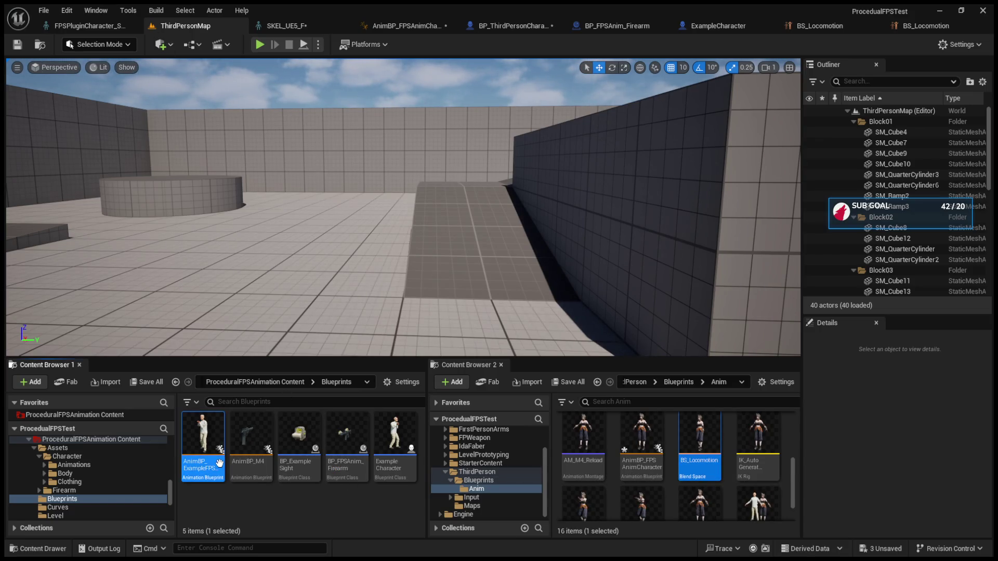
pyautogui.doubleClick(220, 464)
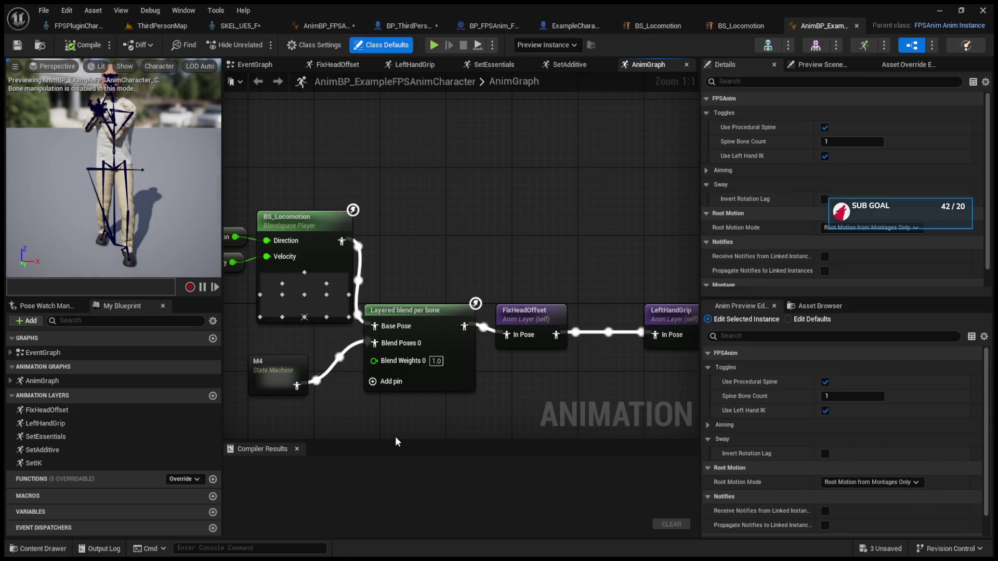
pyautogui.doubleClick(295, 213)
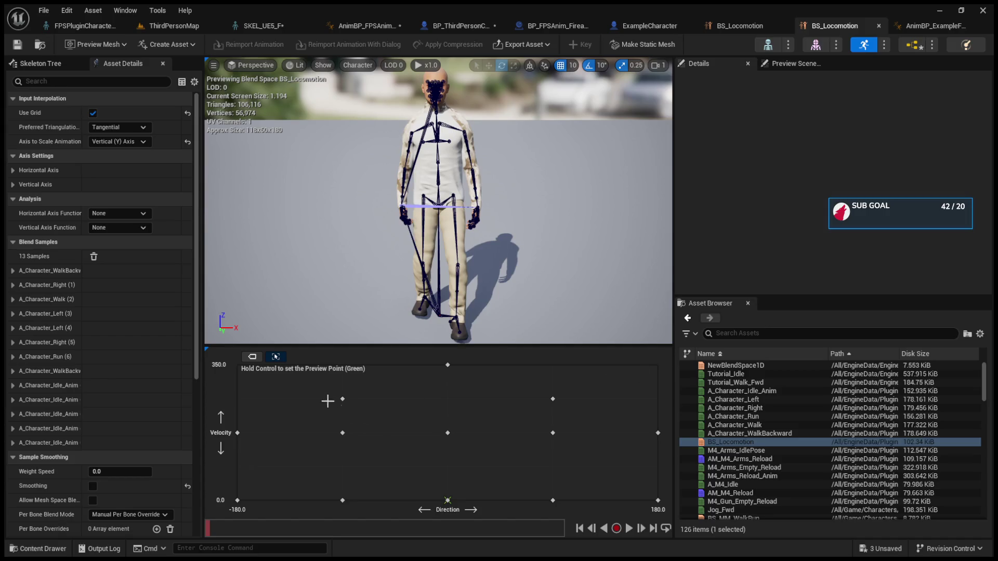
pyautogui.click(276, 356)
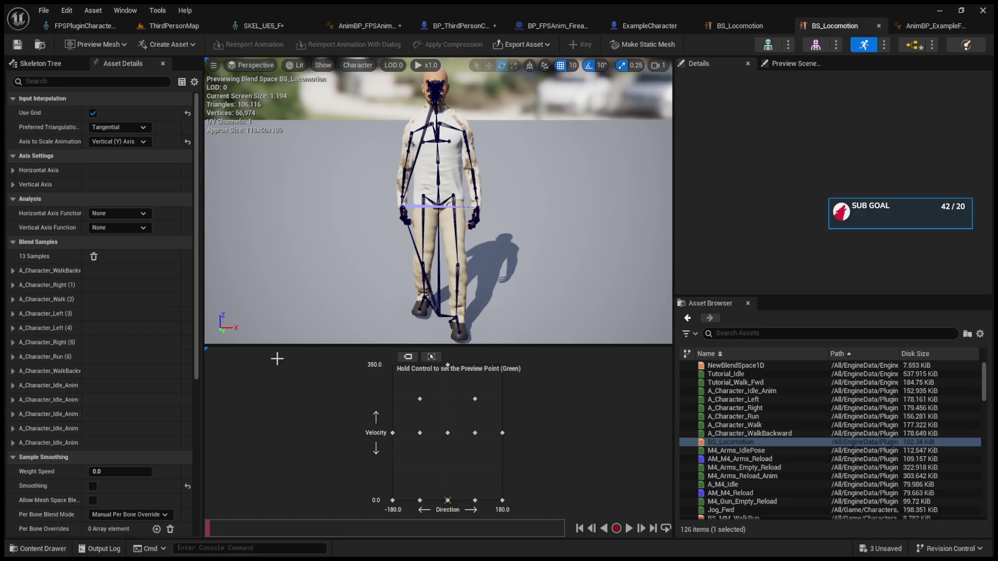
pyautogui.click(430, 357)
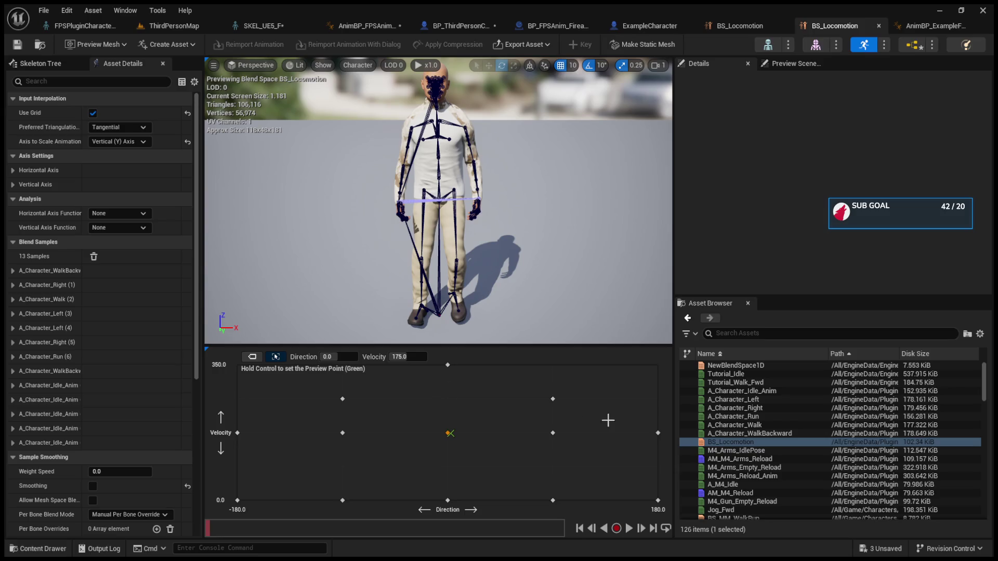
pyautogui.click(722, 443)
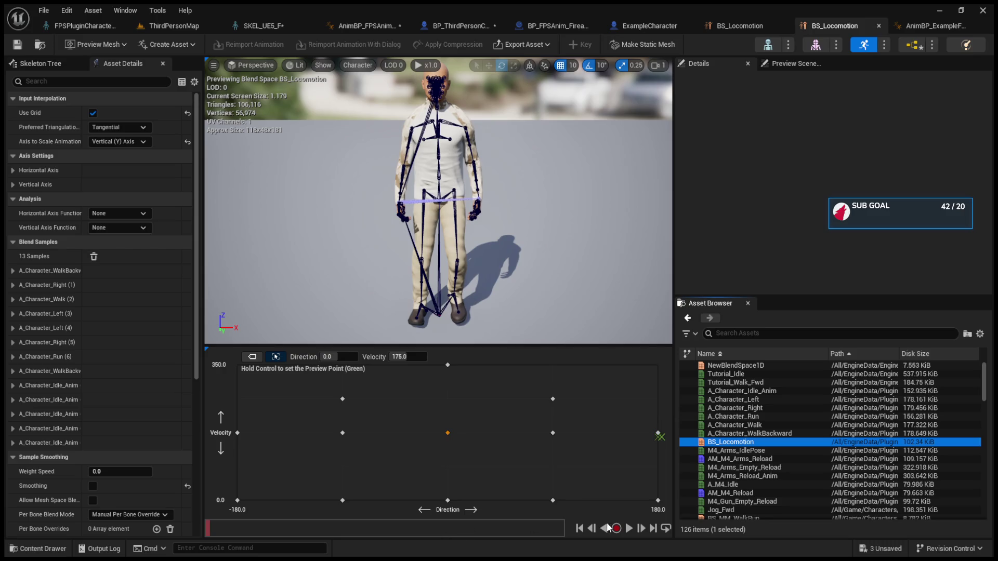
pyautogui.click(629, 529)
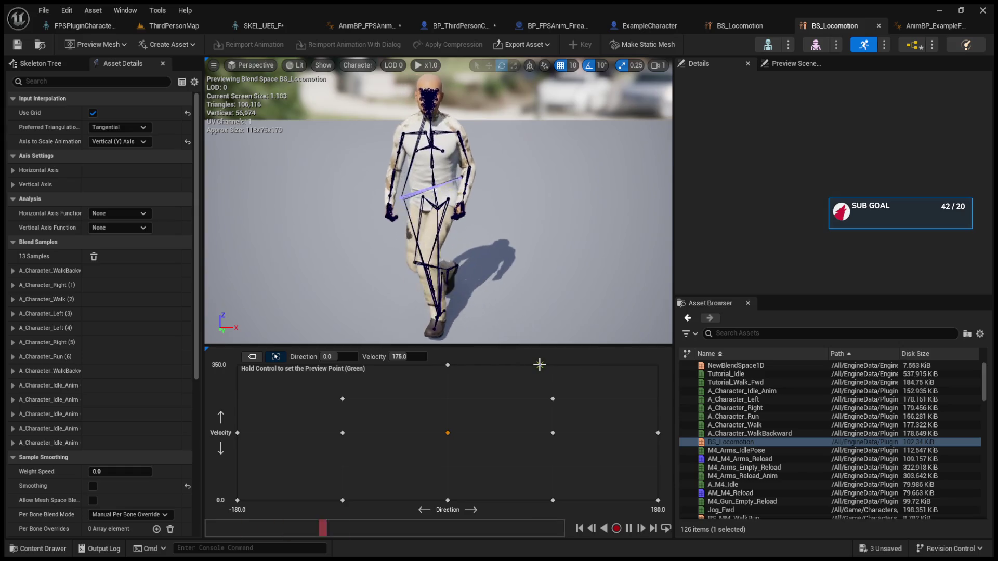
# Drag blend samples and slide the preview point to compare poses, undoing the sample moves.
pyautogui.moveTo(552, 400)
pyautogui.mouseDown()
pyautogui.moveTo(635, 361)
pyautogui.moveTo(653, 365)
pyautogui.mouseUp()
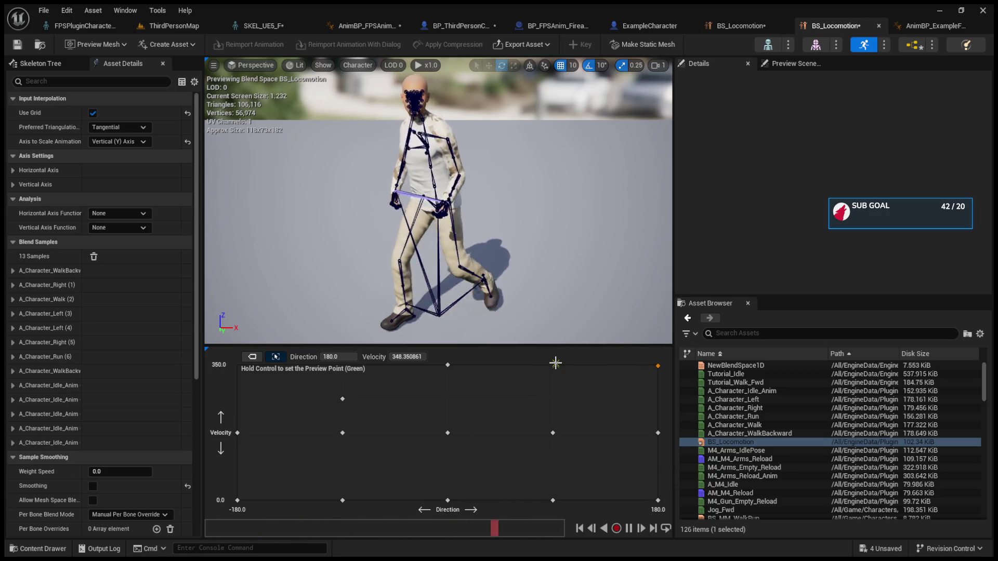
pyautogui.click(567, 403)
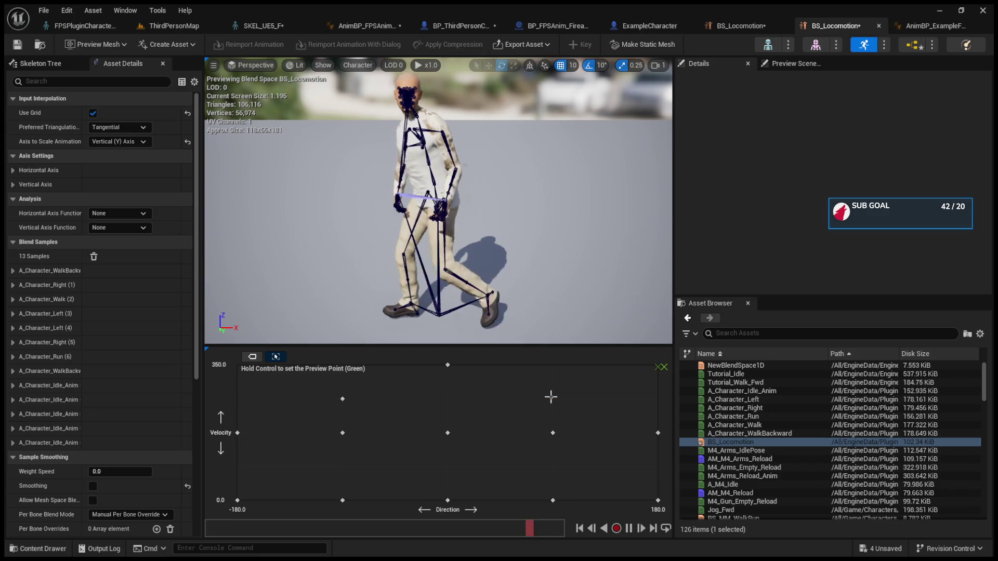
pyautogui.click(551, 396)
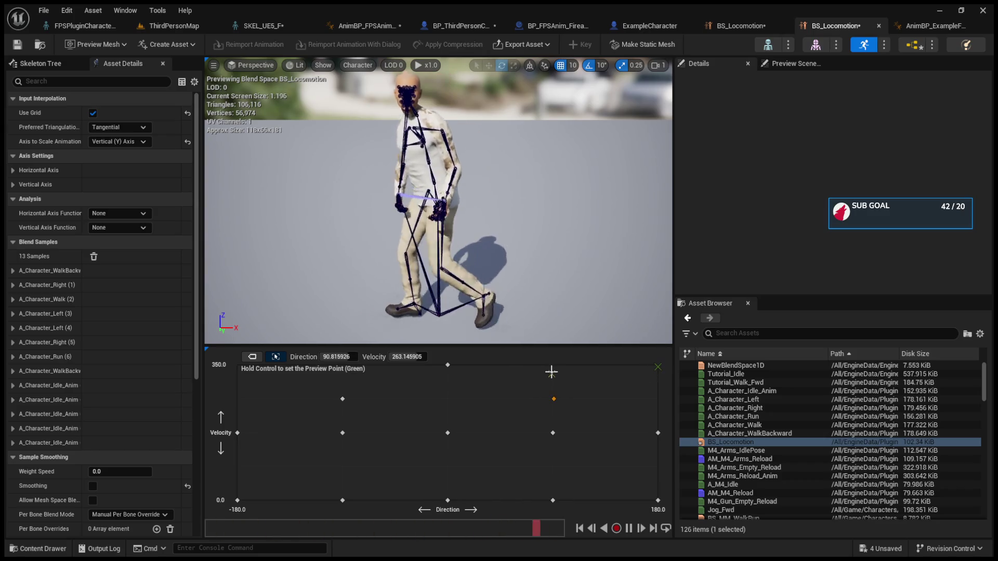
pyautogui.press('ctrl')
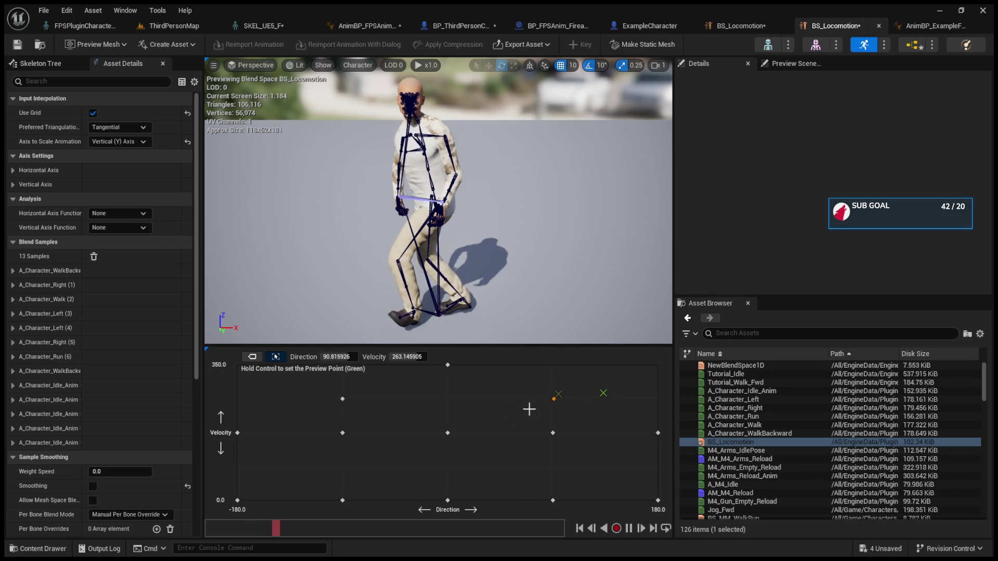
pyautogui.hotkey('ctrl', 'z')
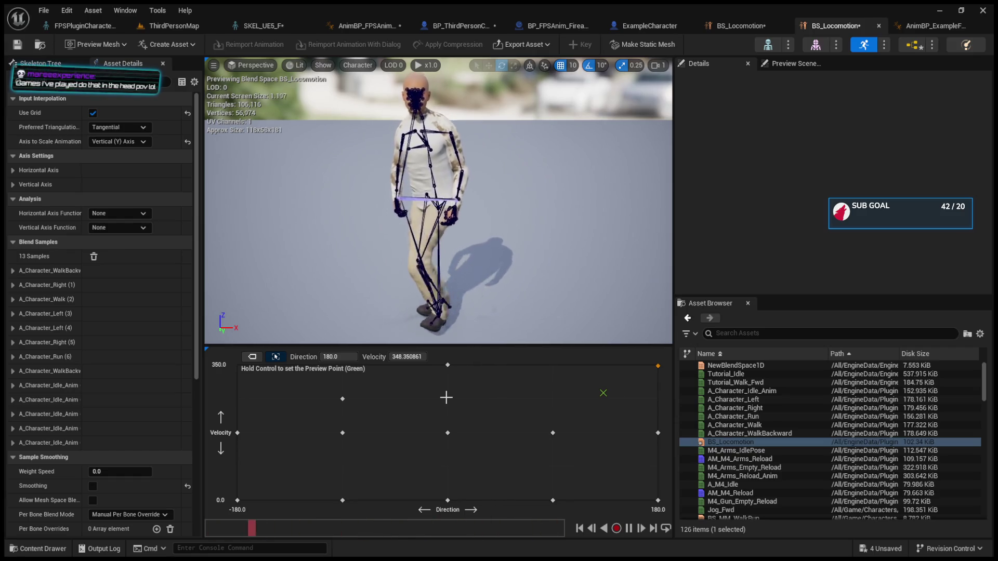
pyautogui.press('ctrl')
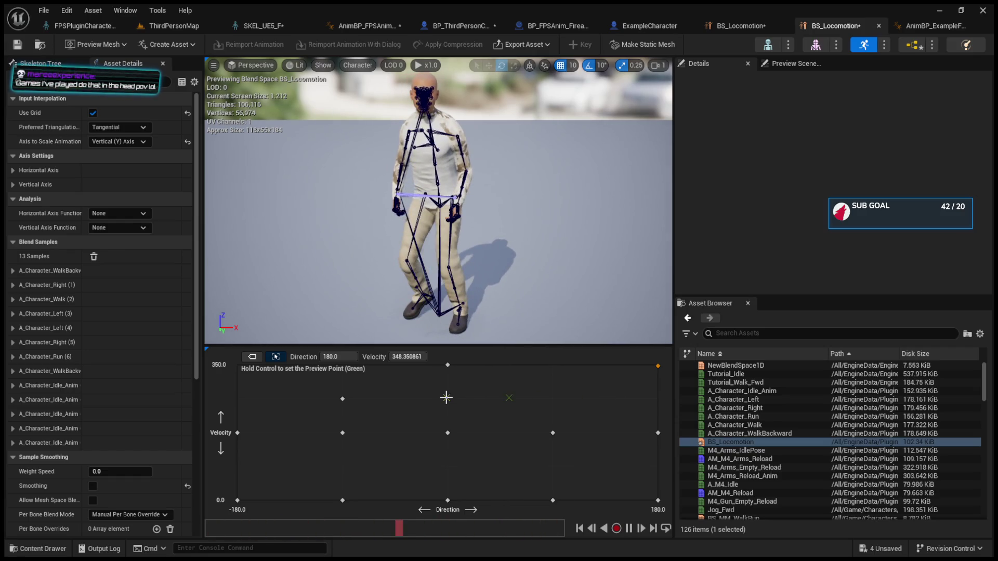
pyautogui.hotkey('ctrl', 's')
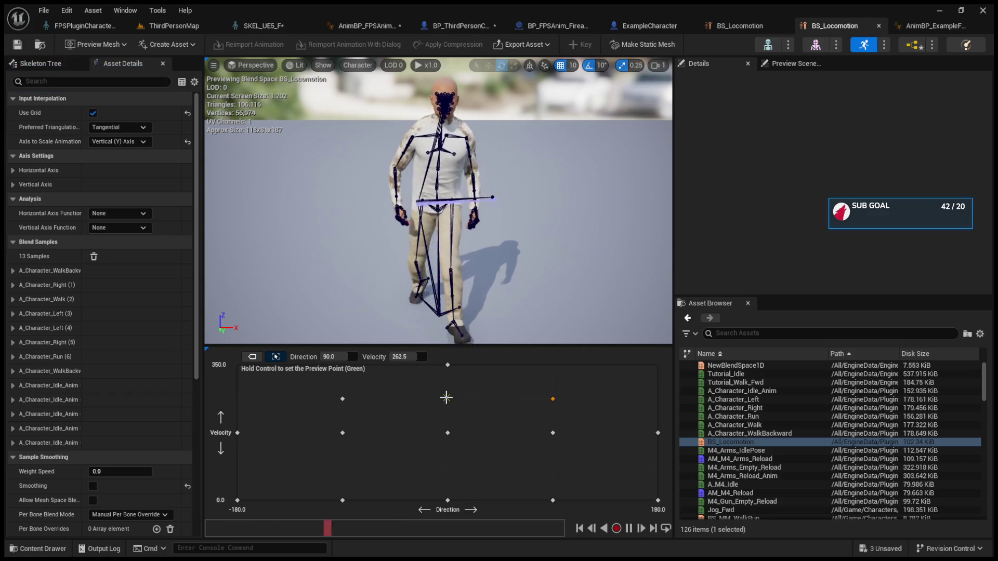
pyautogui.press('ctrl')
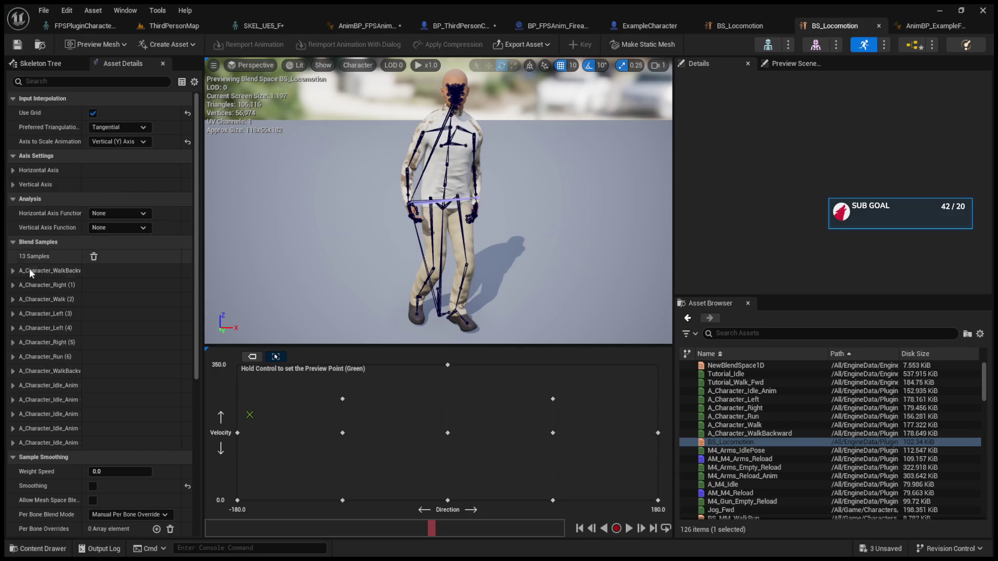
# Set the A_Character_Right (1) sample's velocity to 350.0, then delete that sample.
pyautogui.click(15, 272)
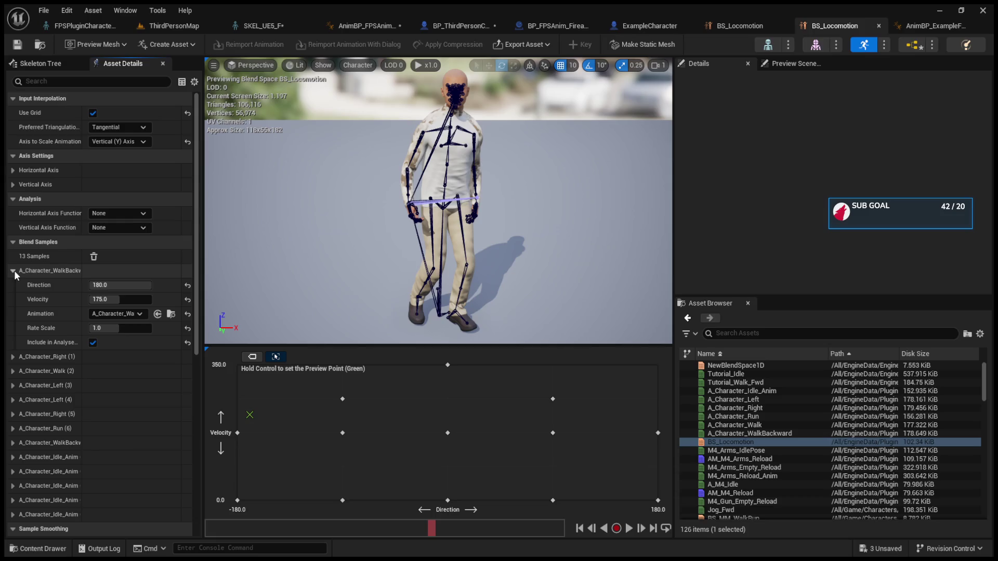
pyautogui.click(14, 270)
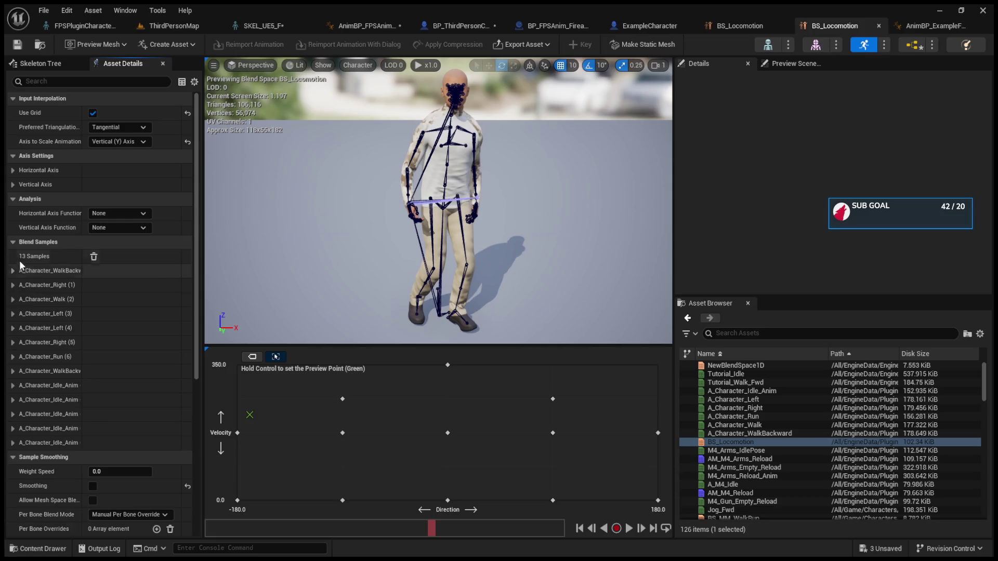
pyautogui.click(39, 285)
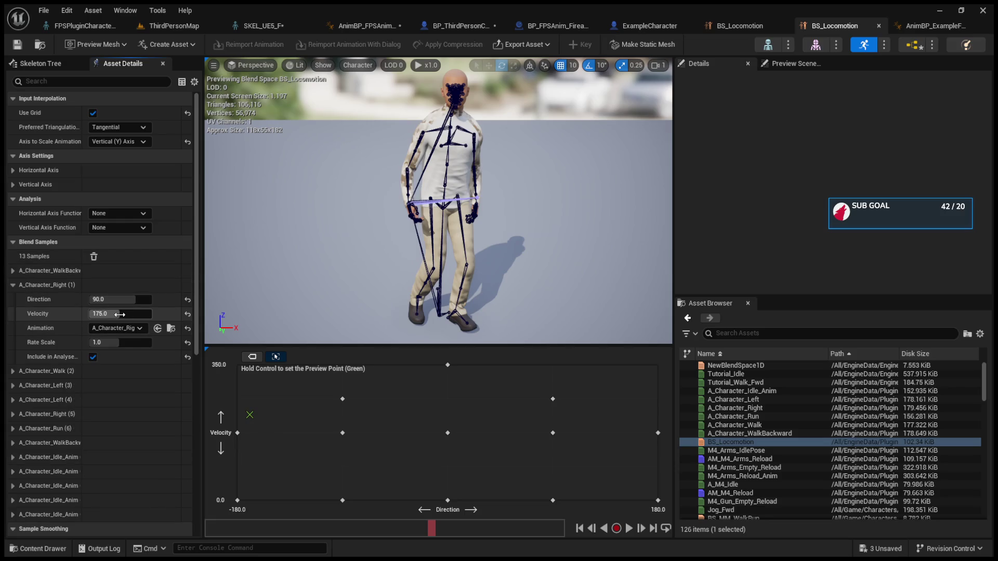
pyautogui.moveTo(103, 314); pyautogui.dragTo(151, 314)
pyautogui.press('Return')
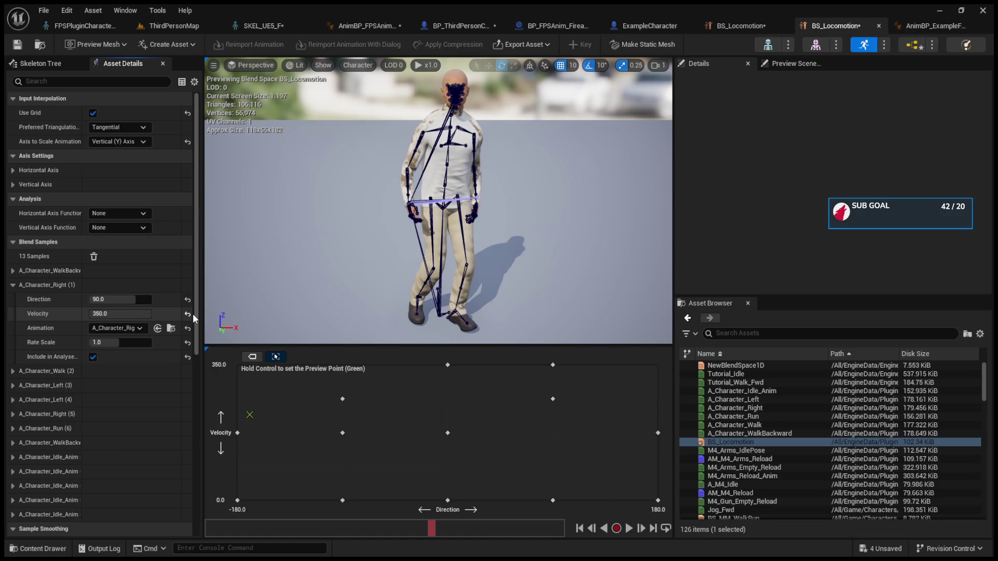
pyautogui.click(188, 314)
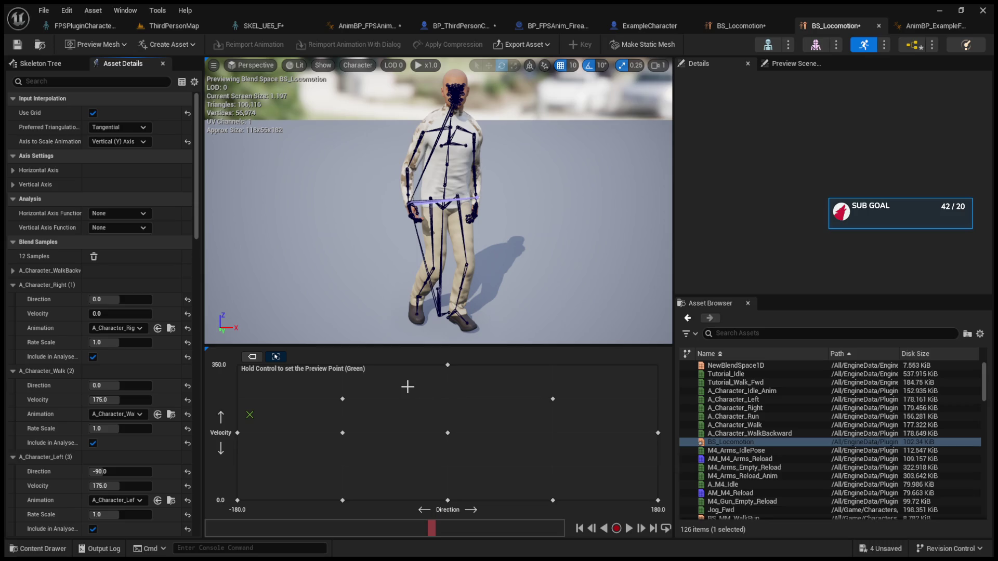
# Collapse every sample and asset section to reveal the Vertical Axis velocity settings.
pyautogui.scroll(-10, 142, 363)
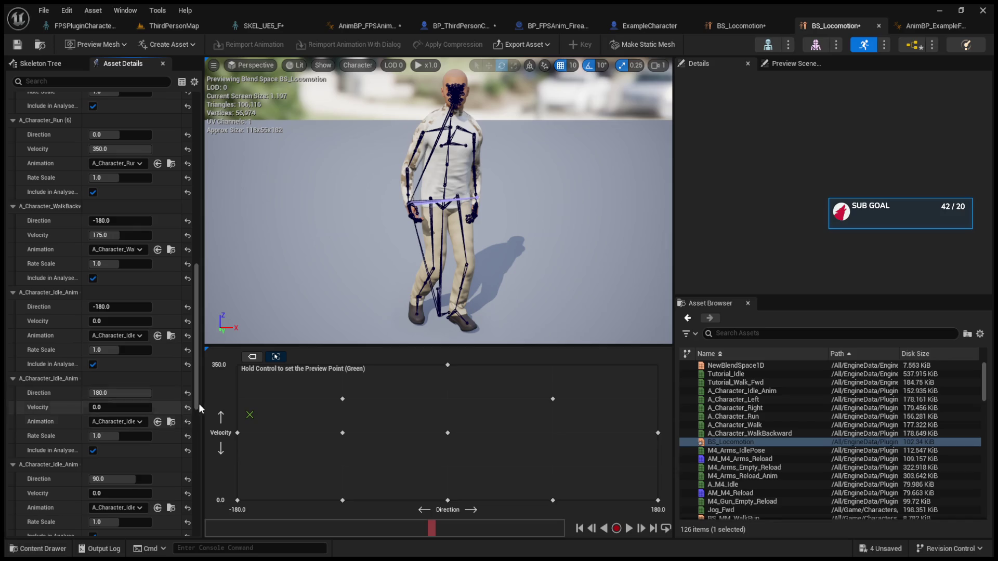
pyautogui.moveTo(198, 373); pyautogui.dragTo(183, 198)
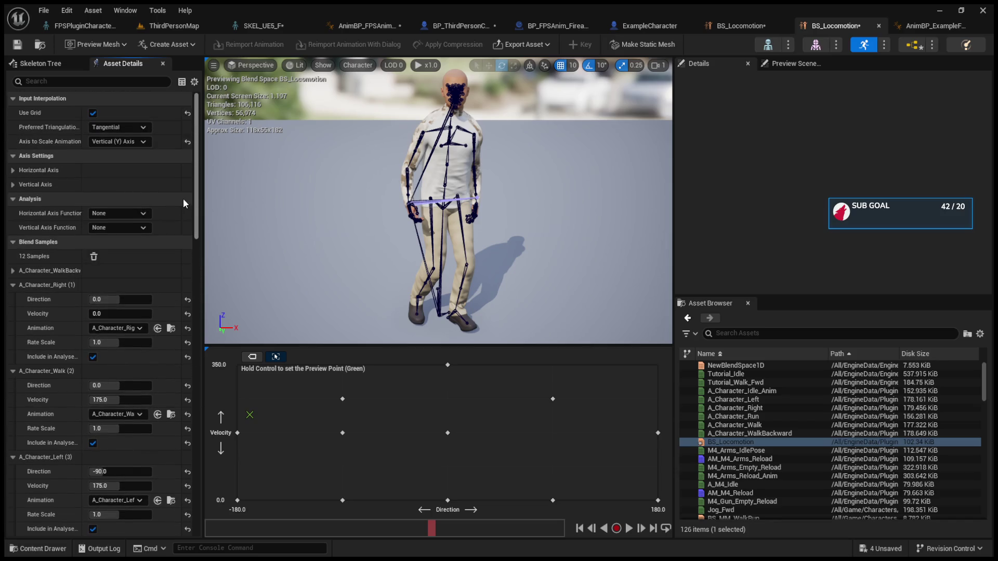
pyautogui.click(13, 286)
pyautogui.click(13, 299)
pyautogui.click(13, 314)
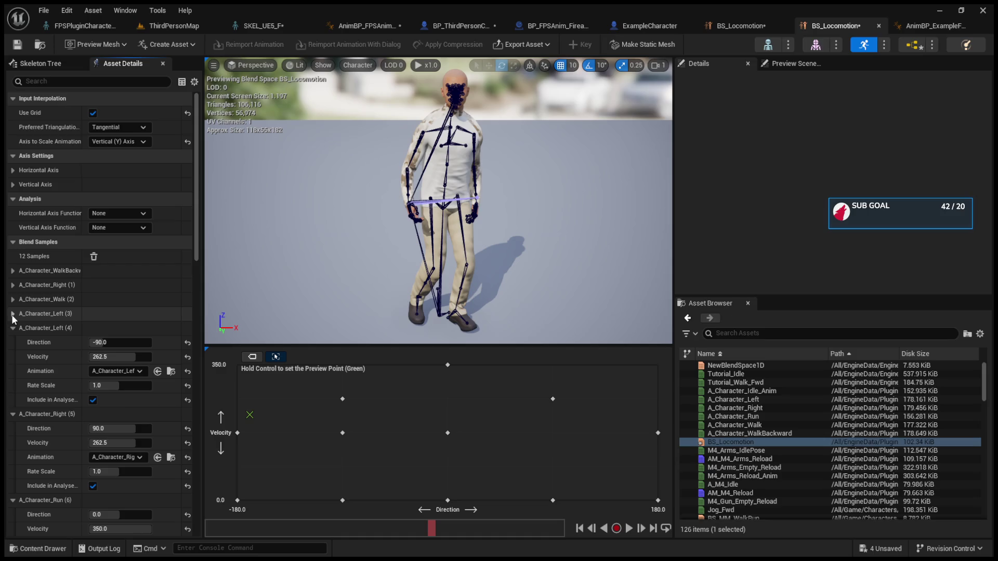
pyautogui.click(13, 329)
pyautogui.click(12, 342)
pyautogui.click(12, 357)
pyautogui.click(12, 371)
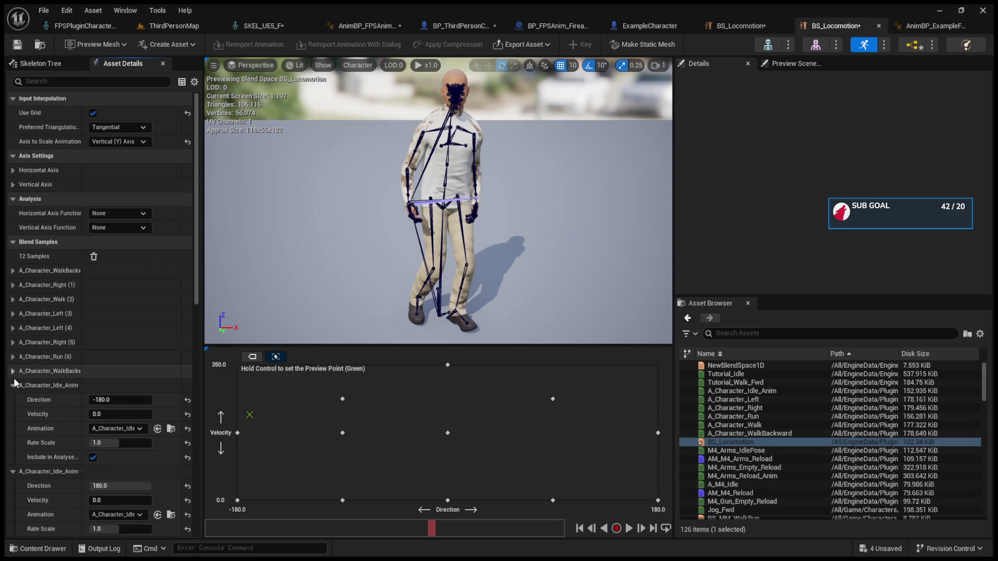
pyautogui.click(14, 385)
pyautogui.click(13, 400)
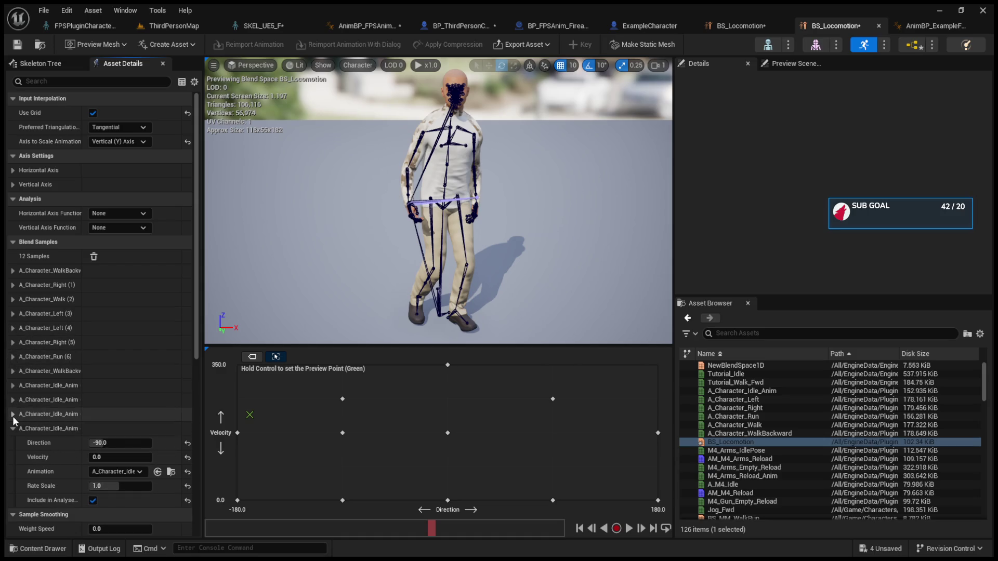
pyautogui.click(12, 414)
pyautogui.click(13, 430)
pyautogui.click(13, 443)
pyautogui.click(13, 457)
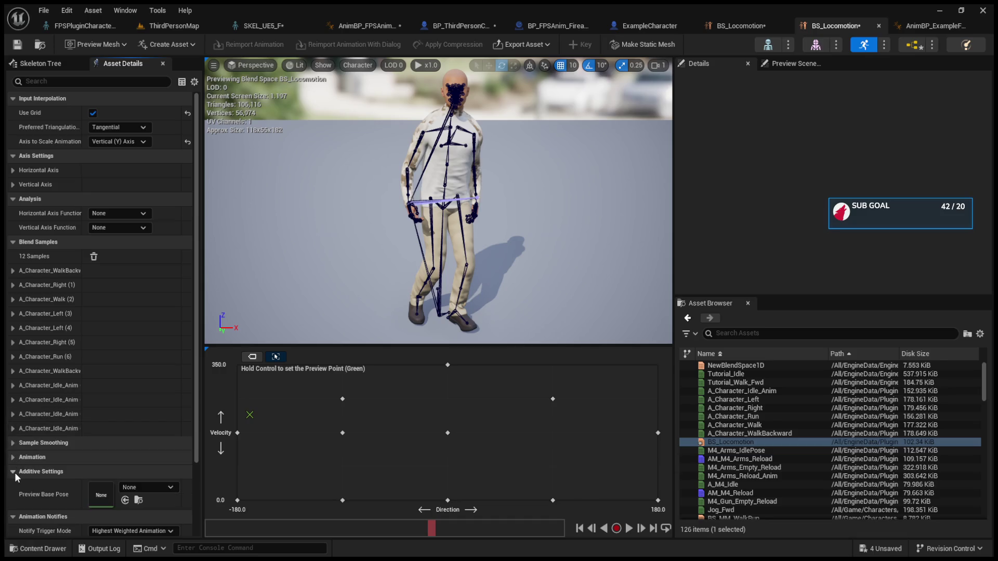
pyautogui.click(14, 471)
pyautogui.click(13, 486)
pyautogui.click(13, 500)
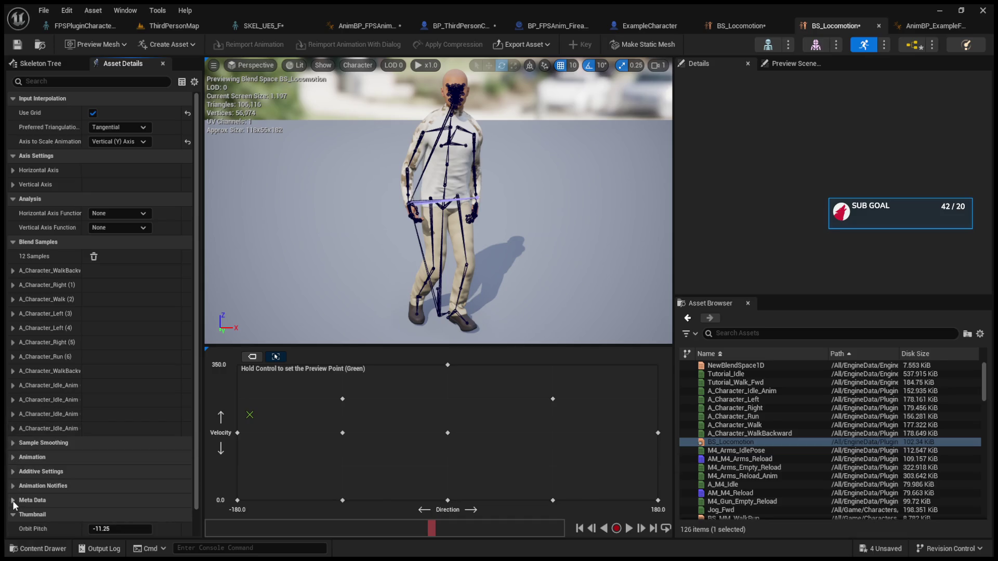
pyautogui.click(13, 184)
pyautogui.write('6')
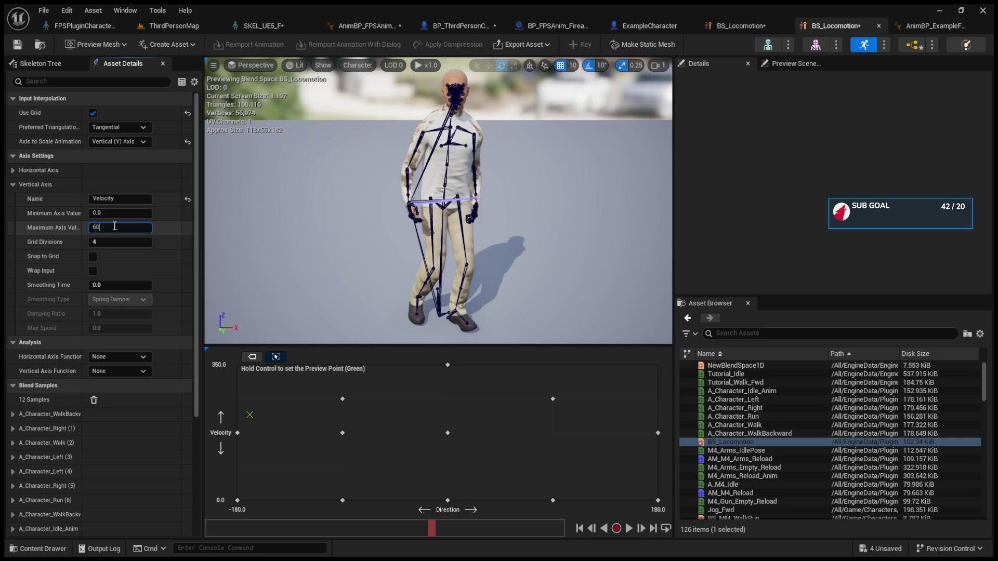
# Set the Velocity axis maximum to 600 and raise several blend samples up the grid.
pyautogui.write('0')
pyautogui.press('Return')
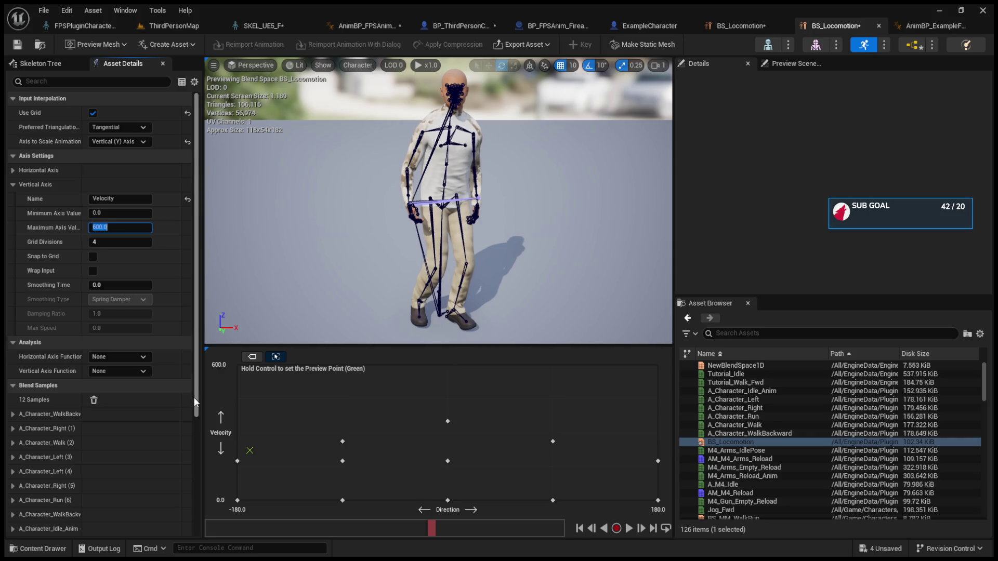
pyautogui.click(447, 422)
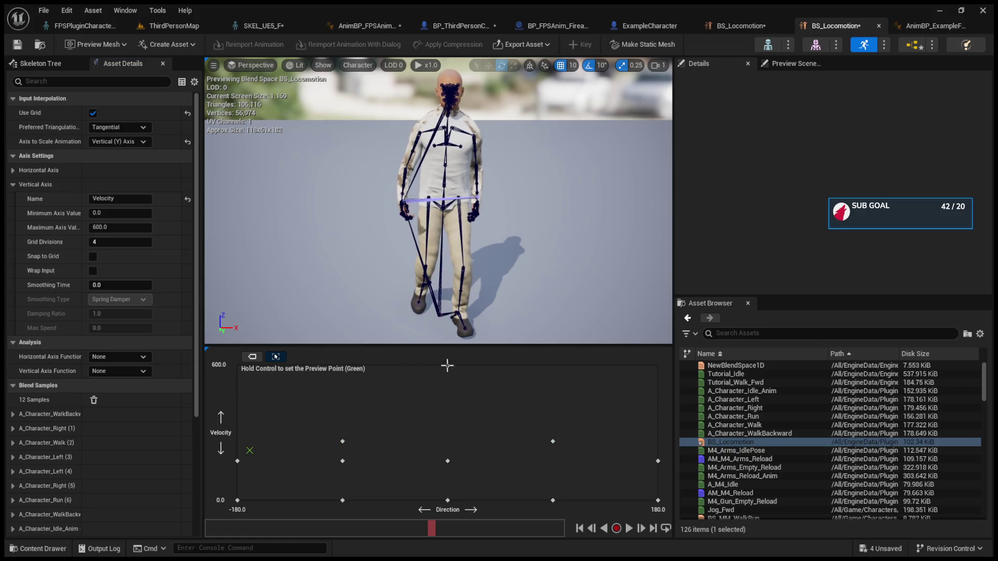
pyautogui.moveTo(552, 439); pyautogui.dragTo(552, 398)
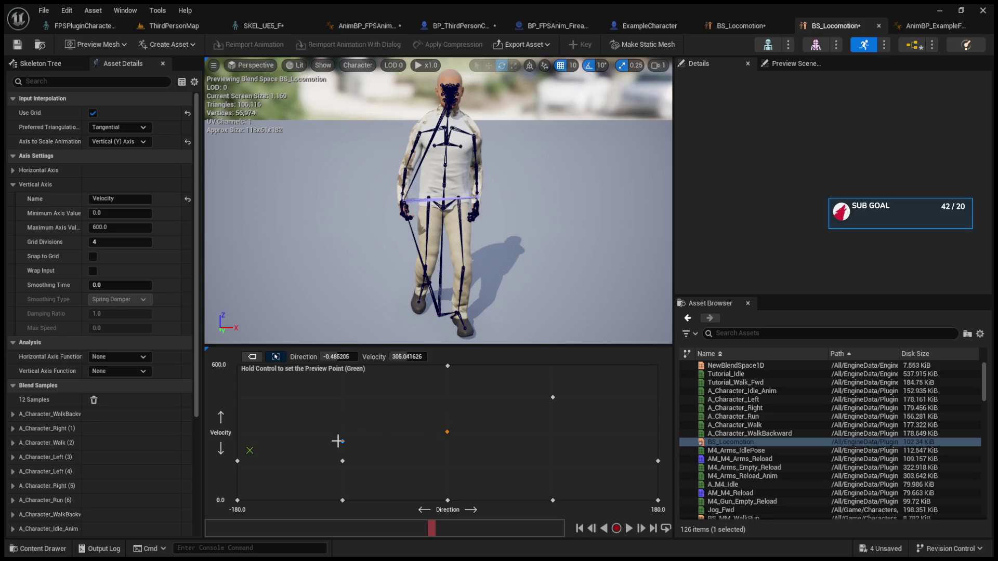
pyautogui.moveTo(342, 441); pyautogui.dragTo(340, 400)
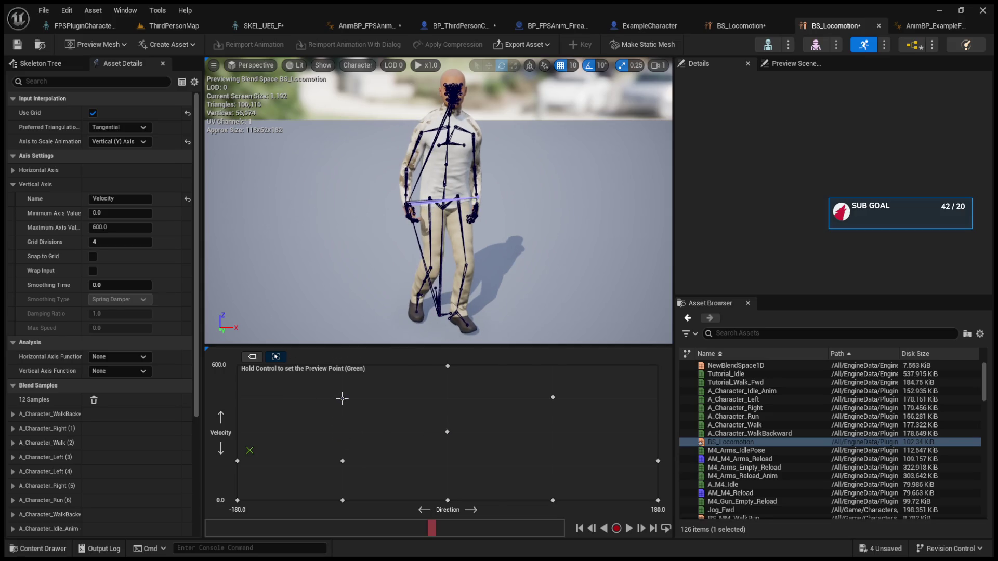
pyautogui.click(342, 398)
pyautogui.click(341, 462)
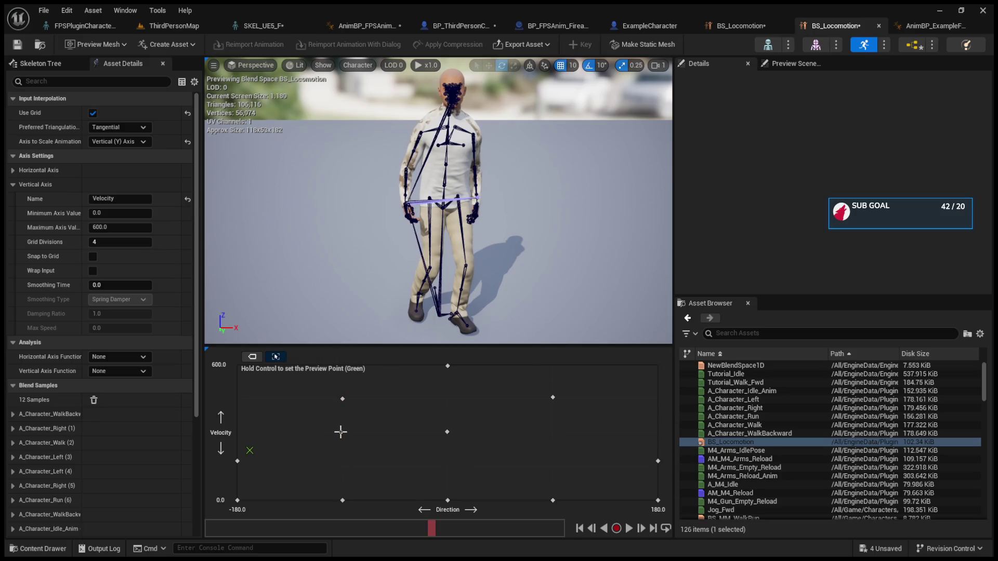
pyautogui.moveTo(238, 461); pyautogui.dragTo(238, 433)
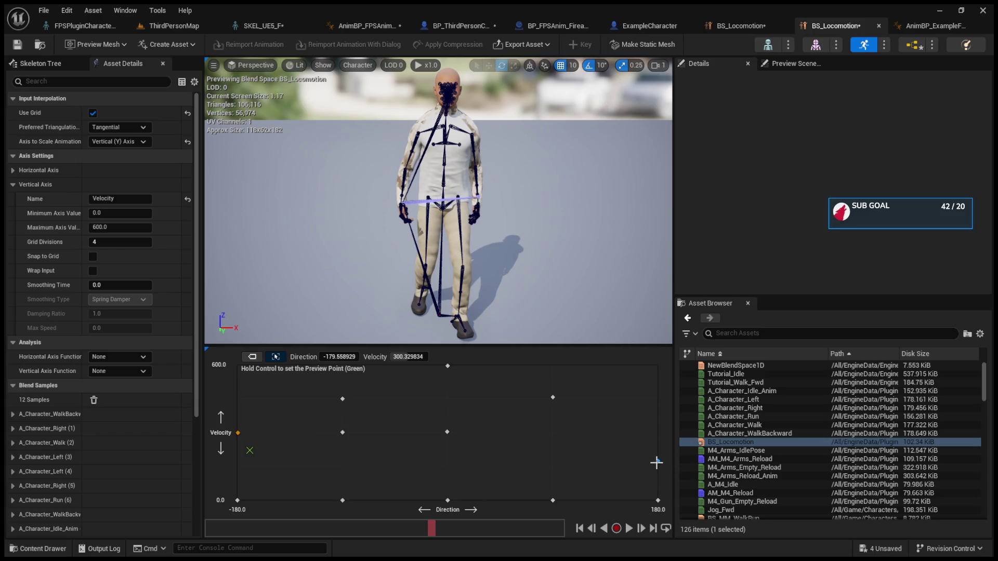
pyautogui.moveTo(658, 461); pyautogui.dragTo(657, 432)
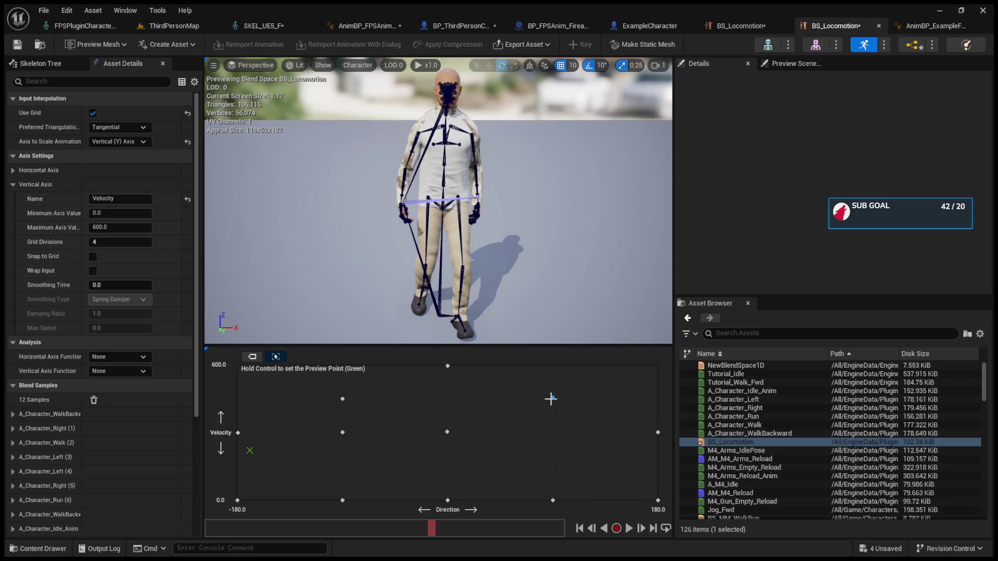
# Preview blends at several velocities, then undo the changes back to a 350 maximum.
pyautogui.press('ctrl')
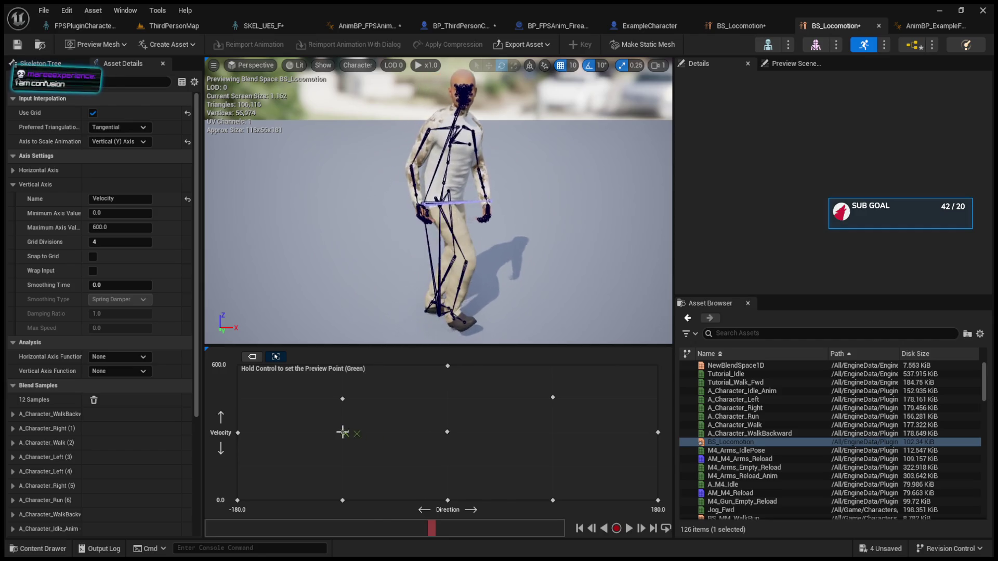
pyautogui.press('ctrl')
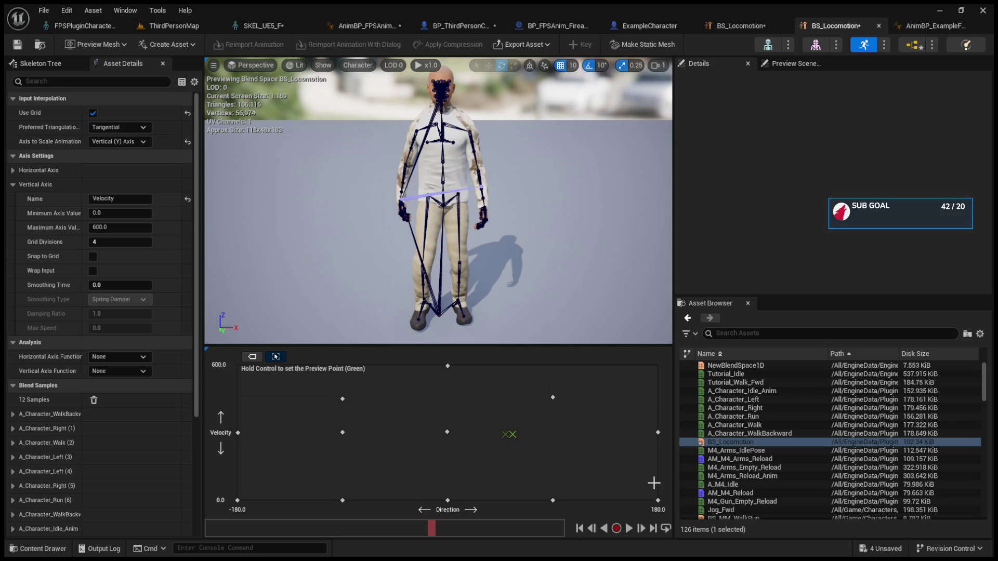
pyautogui.hotkey('ctrl', 'z')
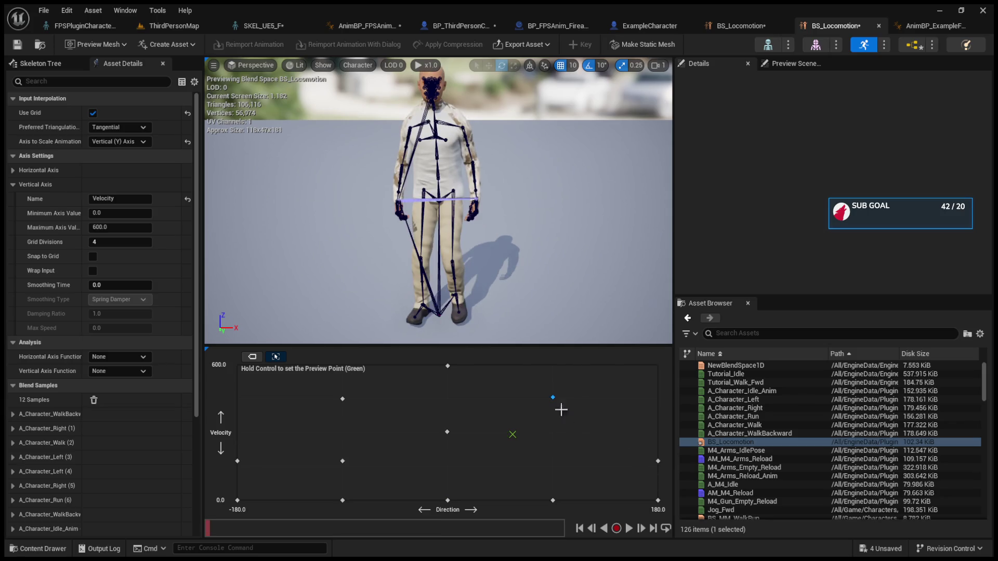
pyautogui.press('ctrl')
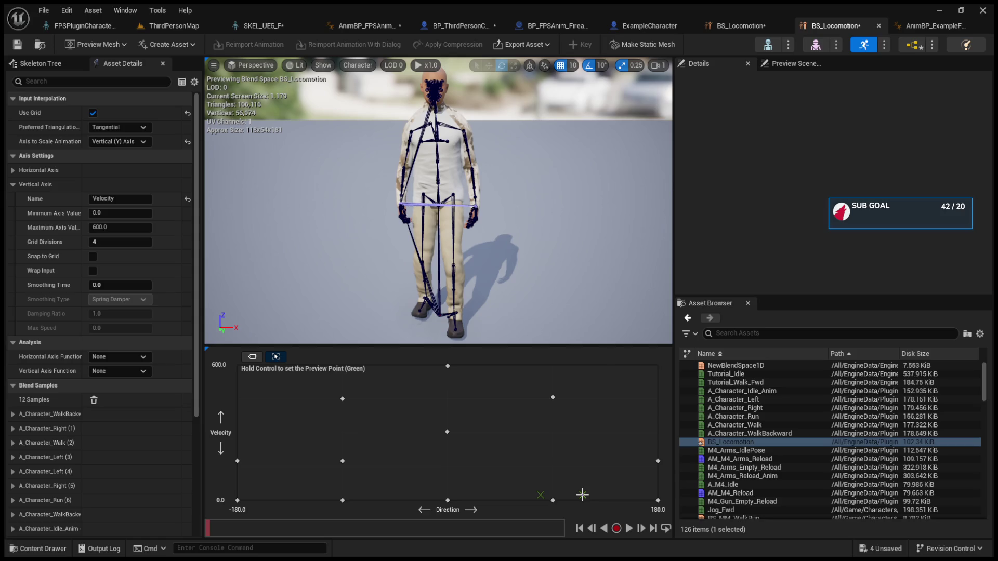
pyautogui.hotkey('ctrl', 'z')
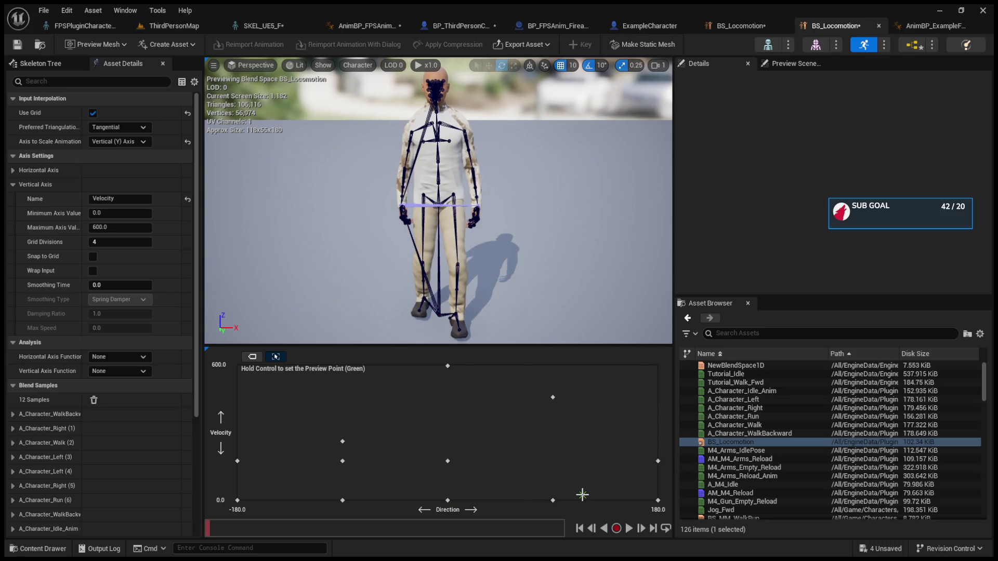
pyautogui.hotkey('ctrl', 'z')
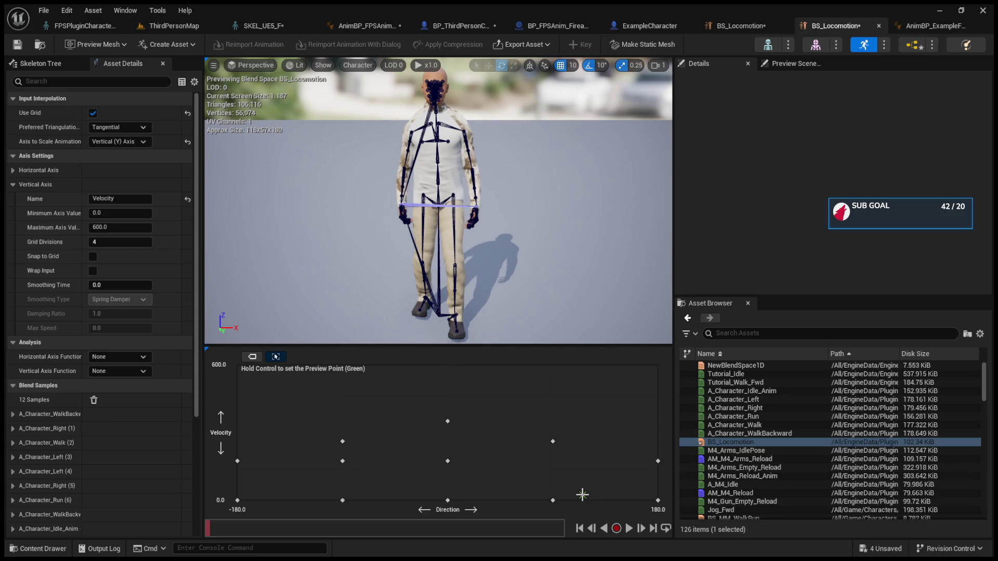
pyautogui.hotkey('ctrl', 'z')
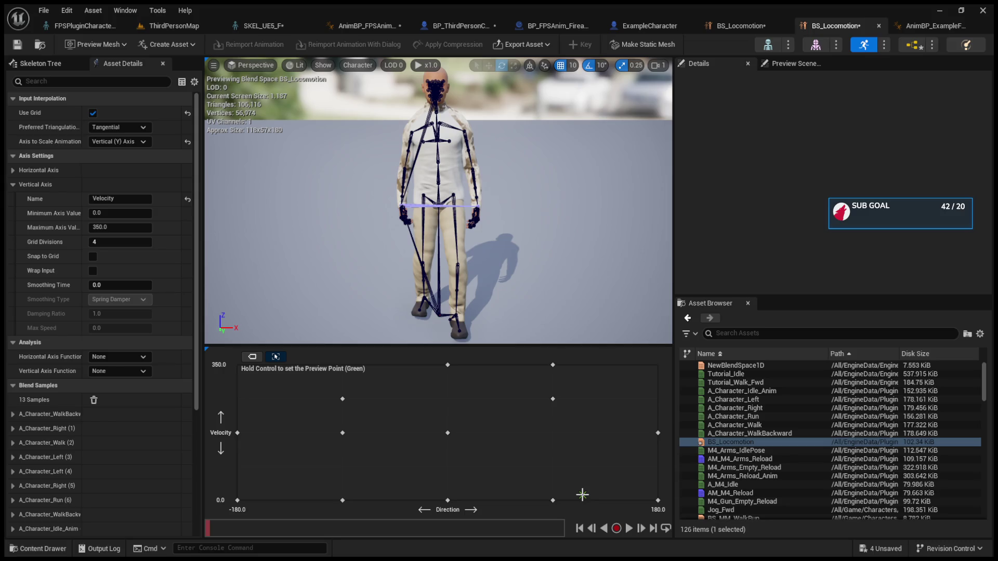
# Save BS_Locomotion with Ctrl+S and switch to the BP_ThirdPersonCharacter tab.
pyautogui.hotkey('ctrl', 's')
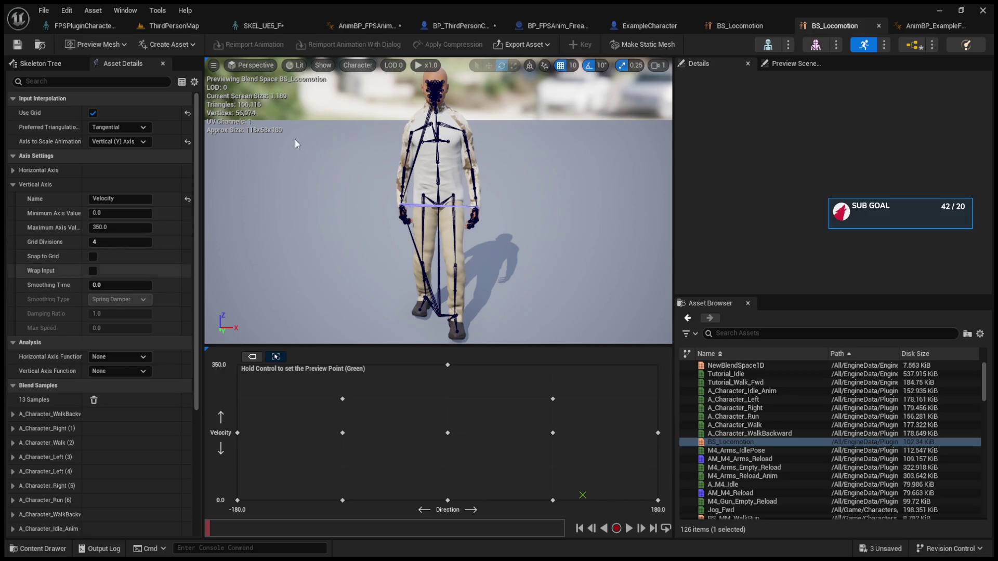
pyautogui.click(454, 29)
# Under Character Movement General Settings, enter Max Acceleration as 600, then change it to 2048.
pyautogui.click(107, 180)
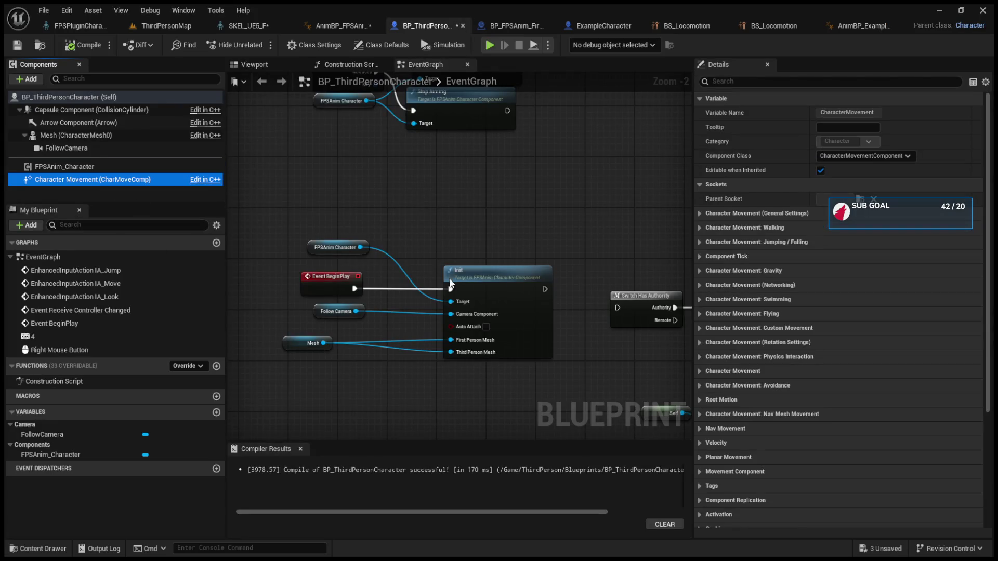
pyautogui.click(700, 213)
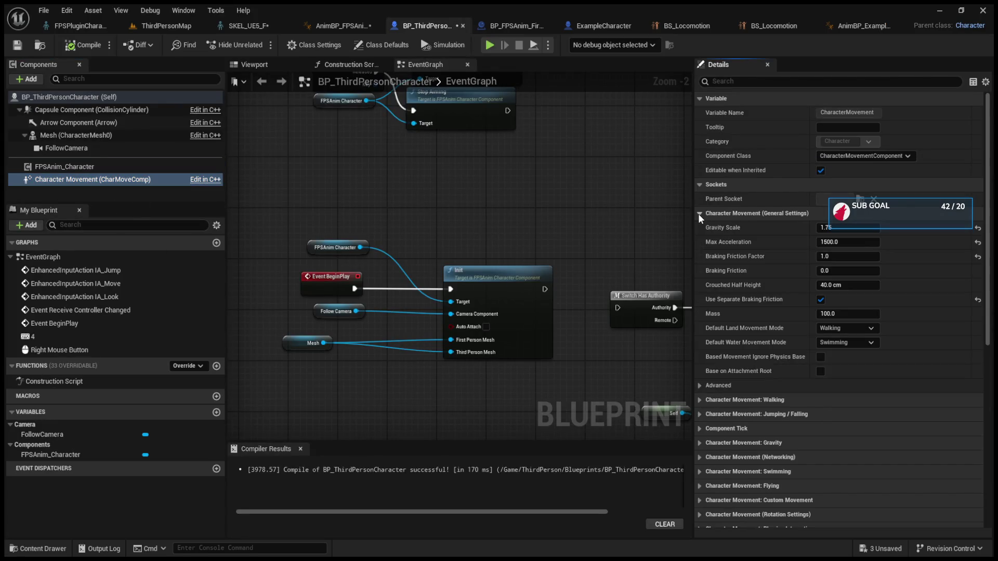
pyautogui.click(831, 242)
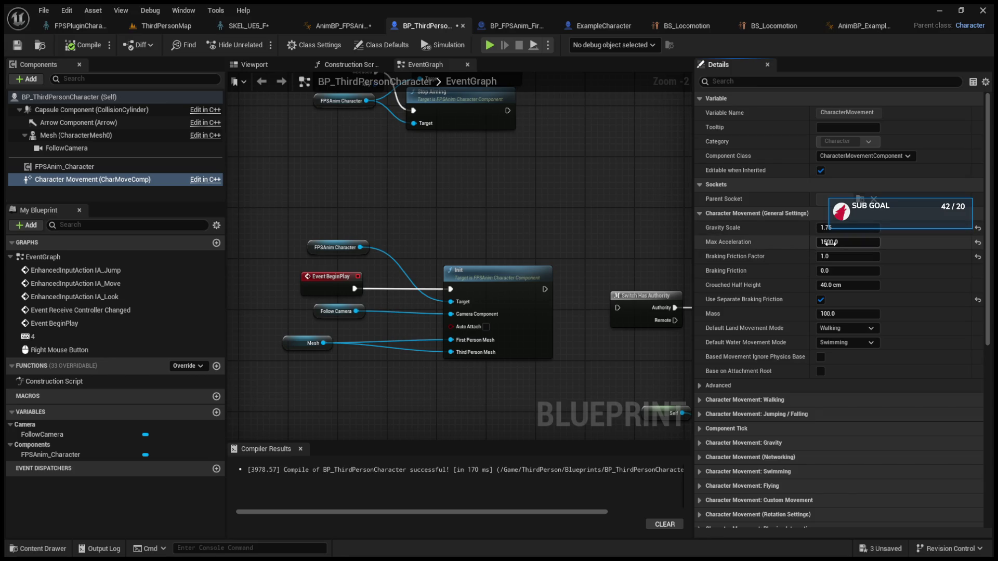
pyautogui.write('600')
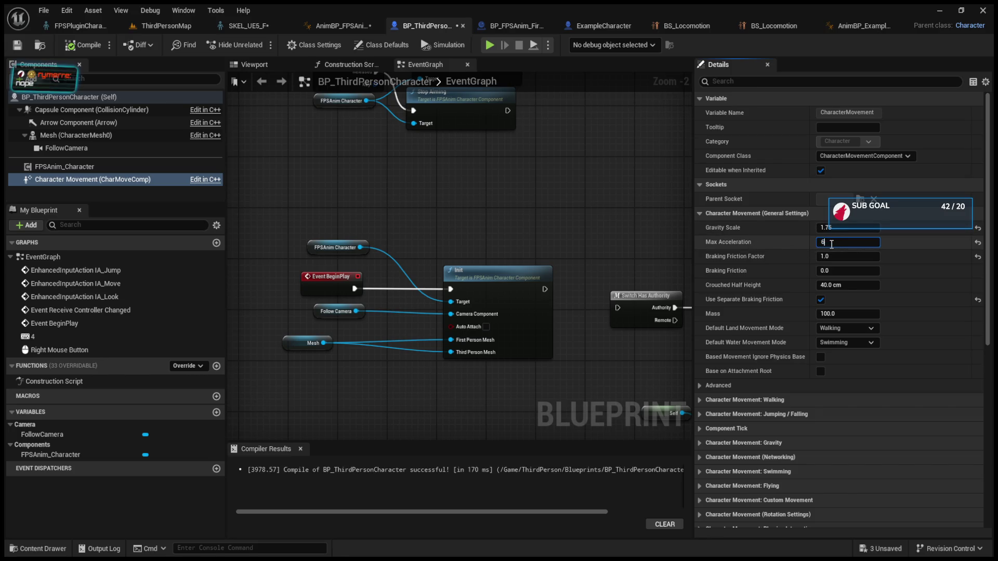
pyautogui.press('Return')
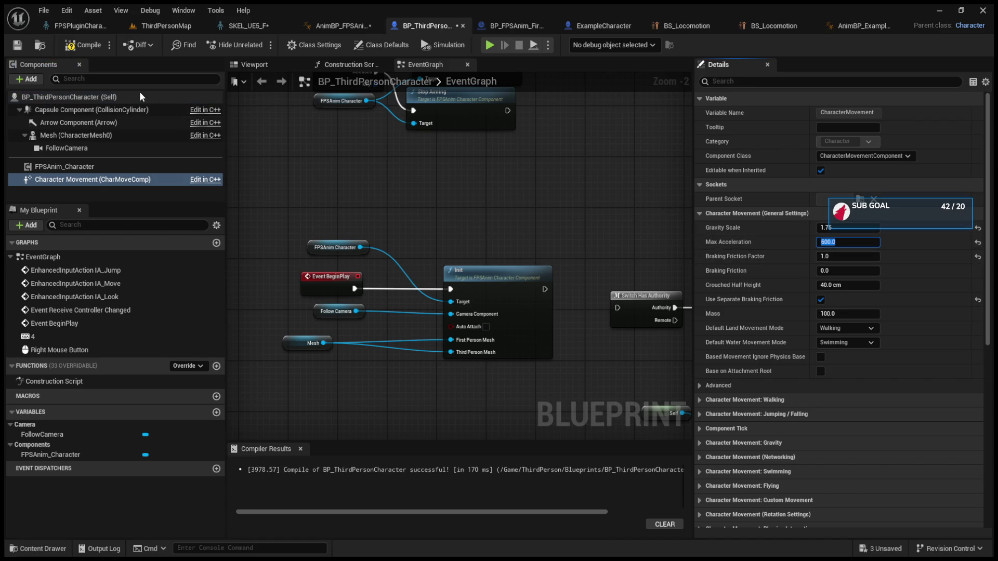
pyautogui.write('2048')
pyautogui.press('Return')
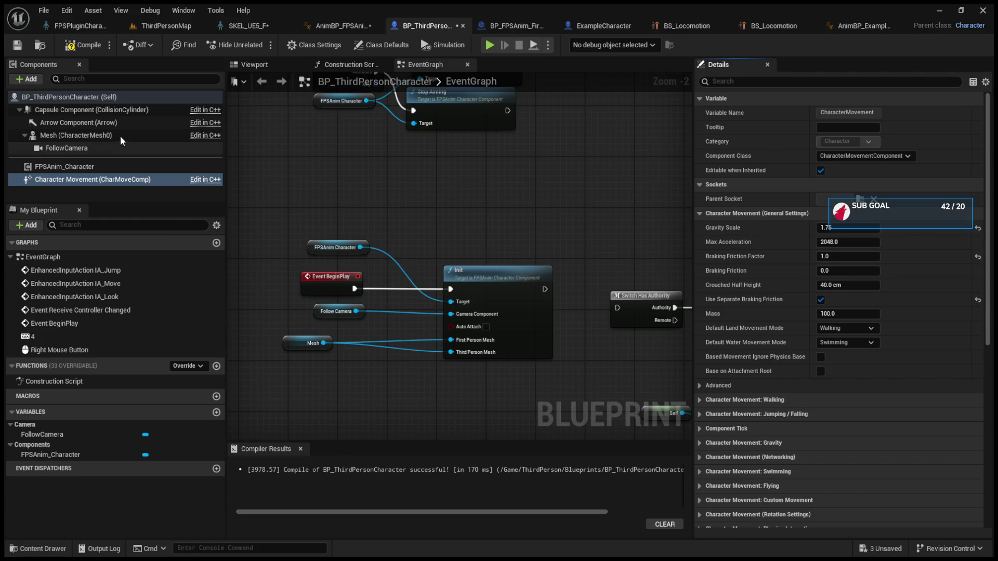
pyautogui.click(101, 101)
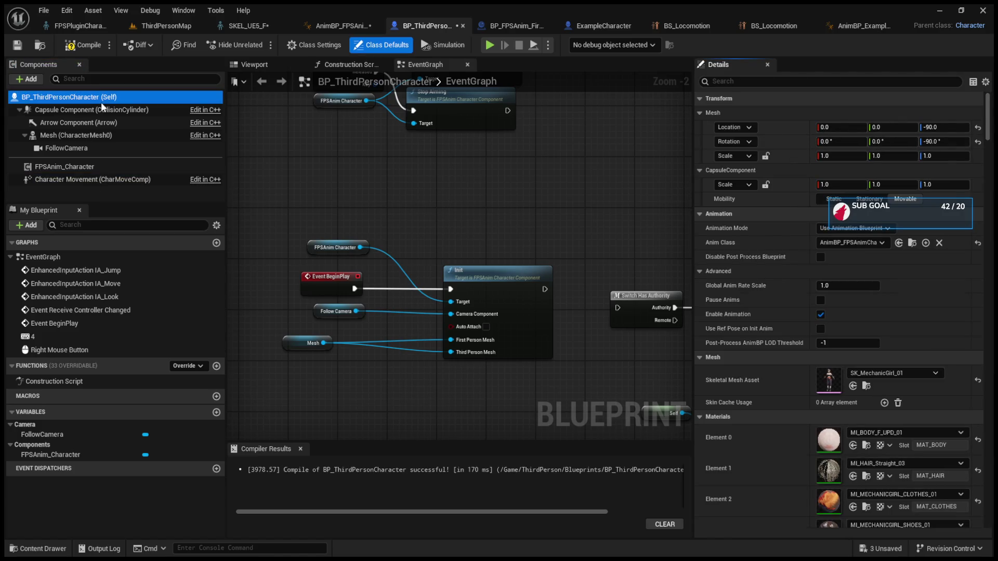
# Collapse the Animation, Mesh, Materials, Clothing and Physics categories in the character's Details panel.
pyautogui.click(699, 214)
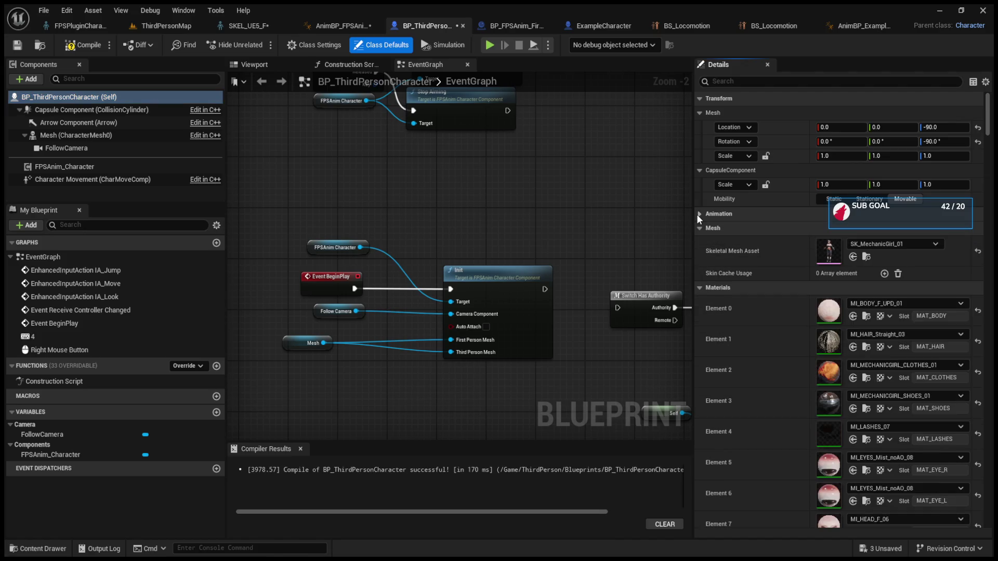
pyautogui.click(699, 228)
pyautogui.click(700, 241)
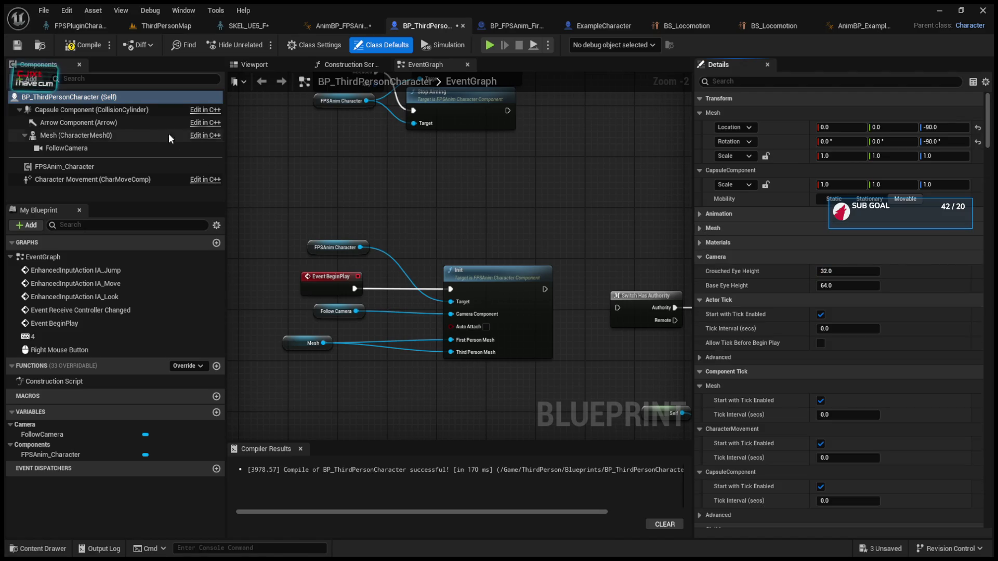
pyautogui.scroll(-4, 790, 341)
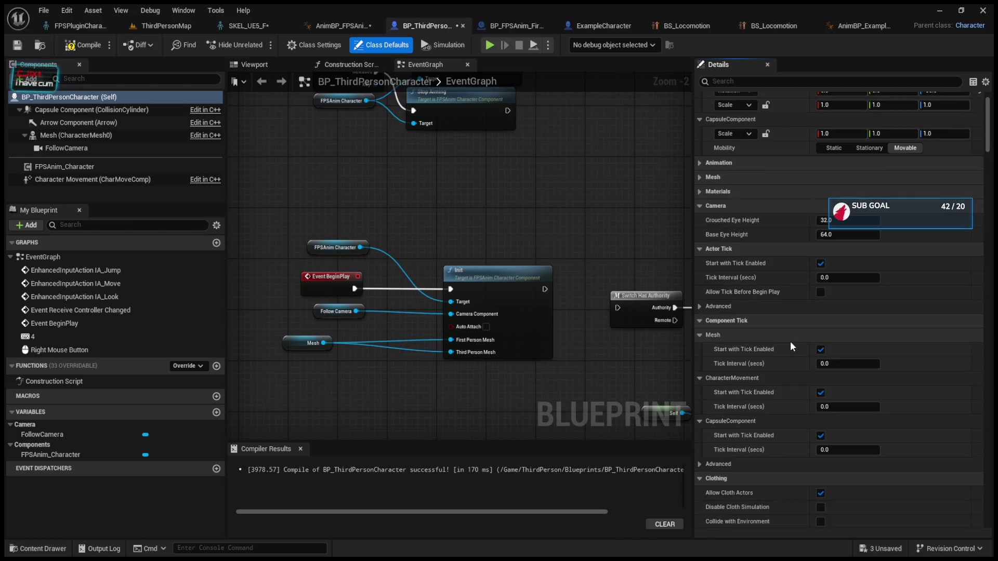
pyautogui.scroll(-2, 790, 341)
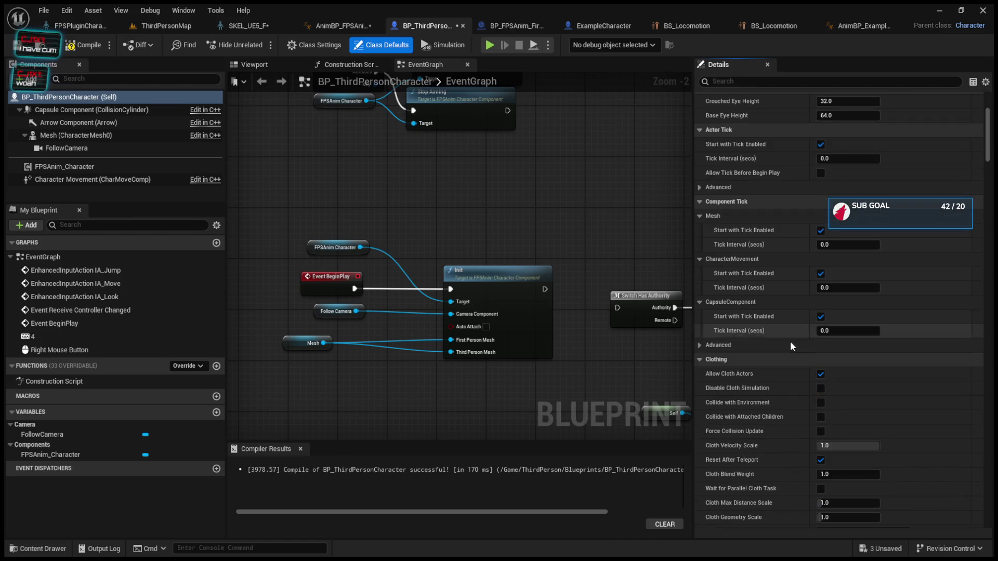
pyautogui.scroll(-1, 790, 341)
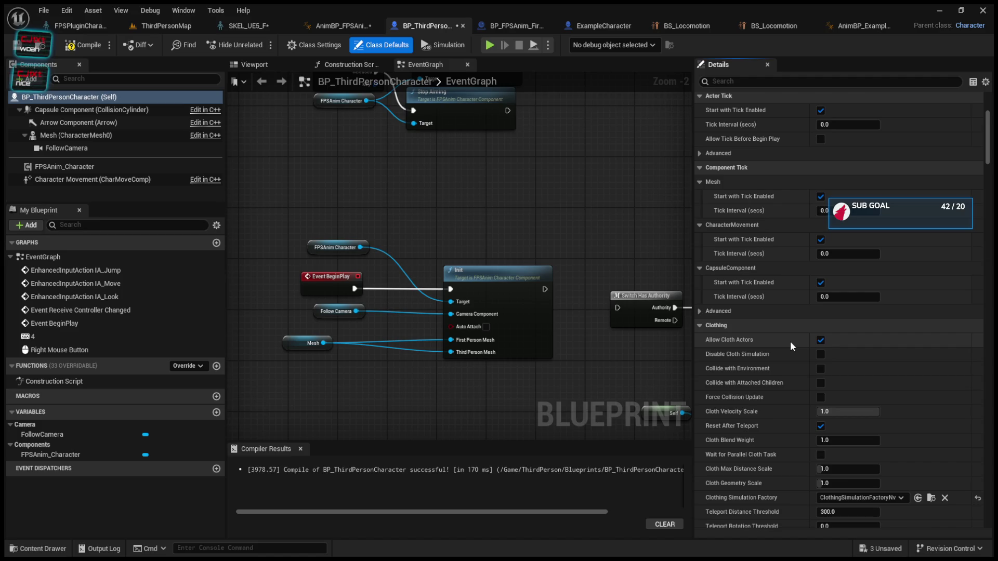
pyautogui.scroll(-2, 790, 341)
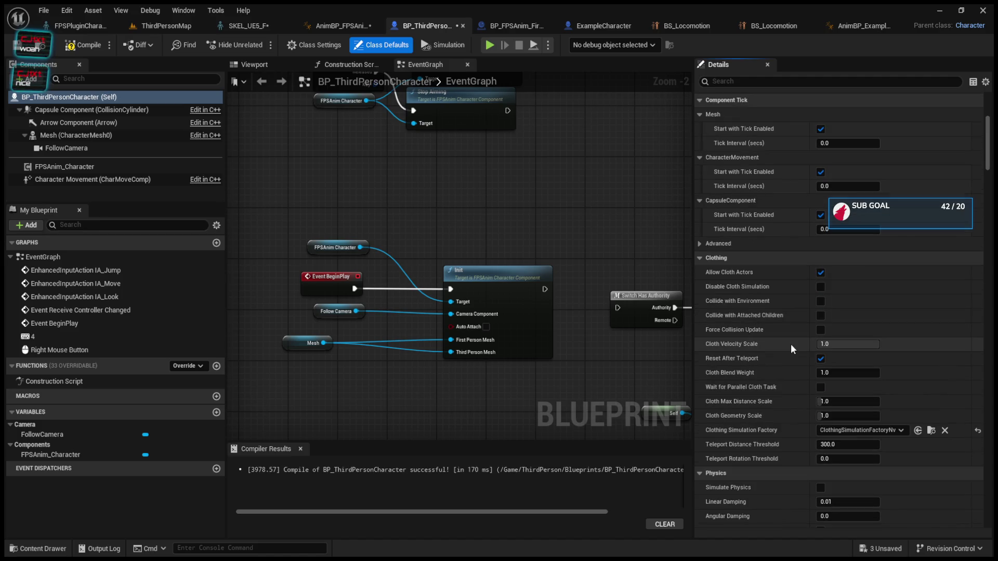
pyautogui.click(702, 259)
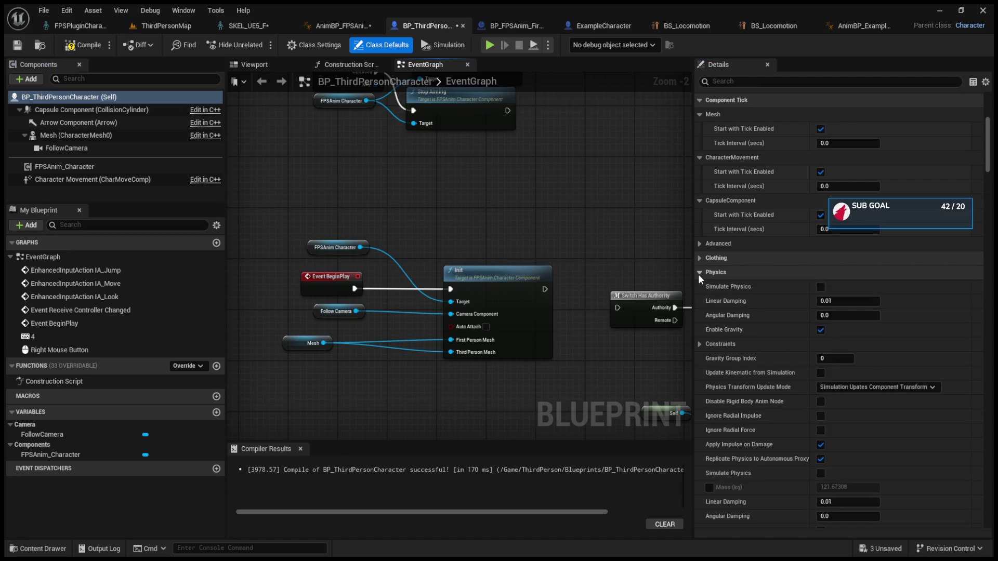
pyautogui.click(698, 273)
# Toggle the Animation and Materials categories again and pan the event graph.
pyautogui.scroll(3, 703, 298)
pyautogui.scroll(10, 705, 313)
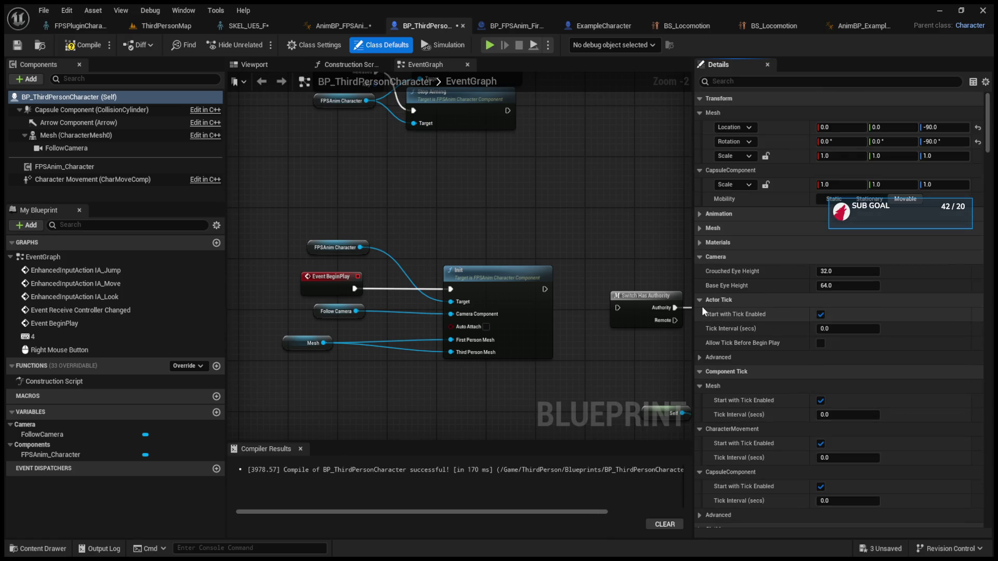
pyautogui.click(701, 215)
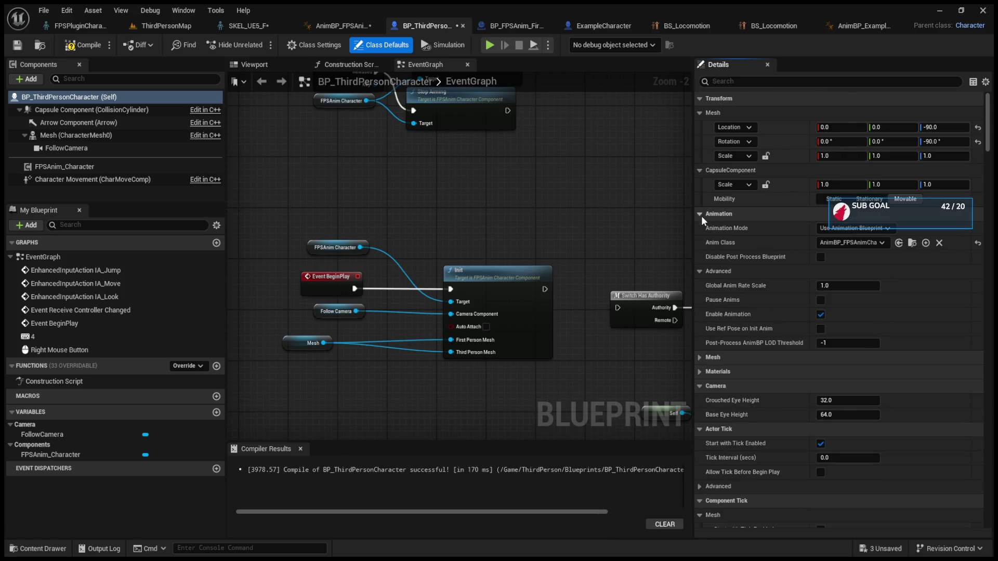
pyautogui.click(700, 239)
pyautogui.click(700, 240)
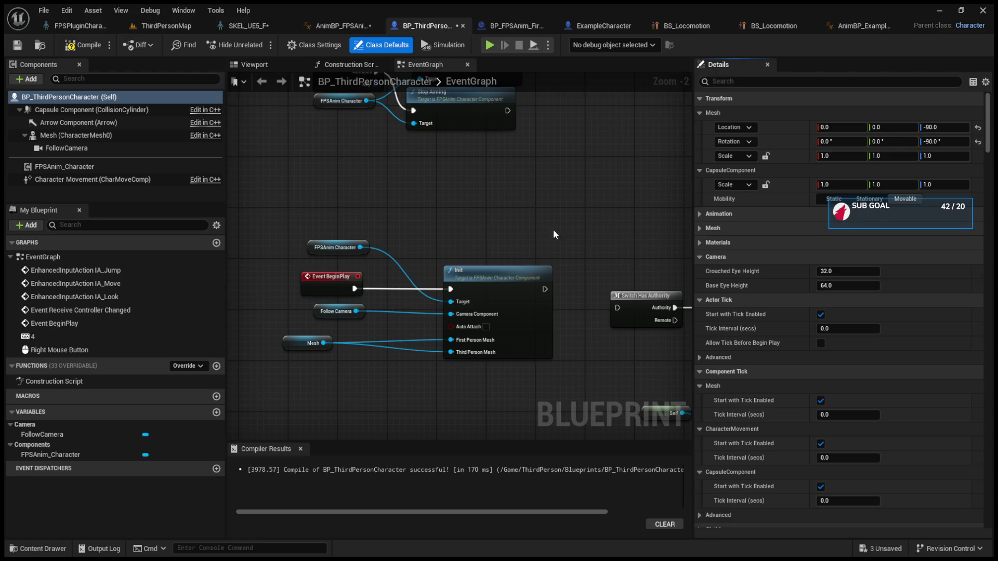
pyautogui.moveTo(544, 230); pyautogui.dragTo(567, 272)
# Change Character Movement's Max Walk Speed from 500.0 to 600.0 and compile the blueprint.
pyautogui.click(156, 180)
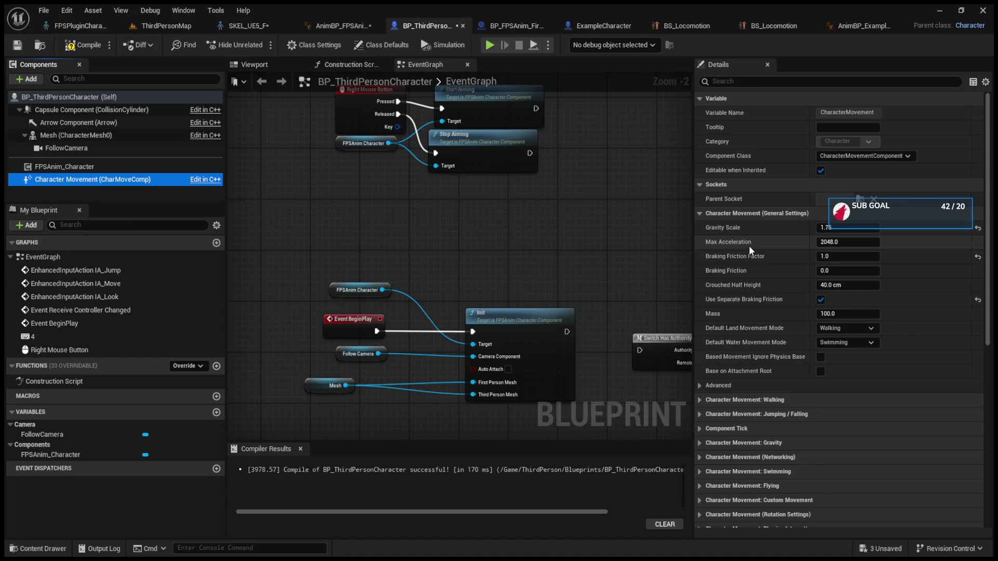
pyautogui.click(701, 399)
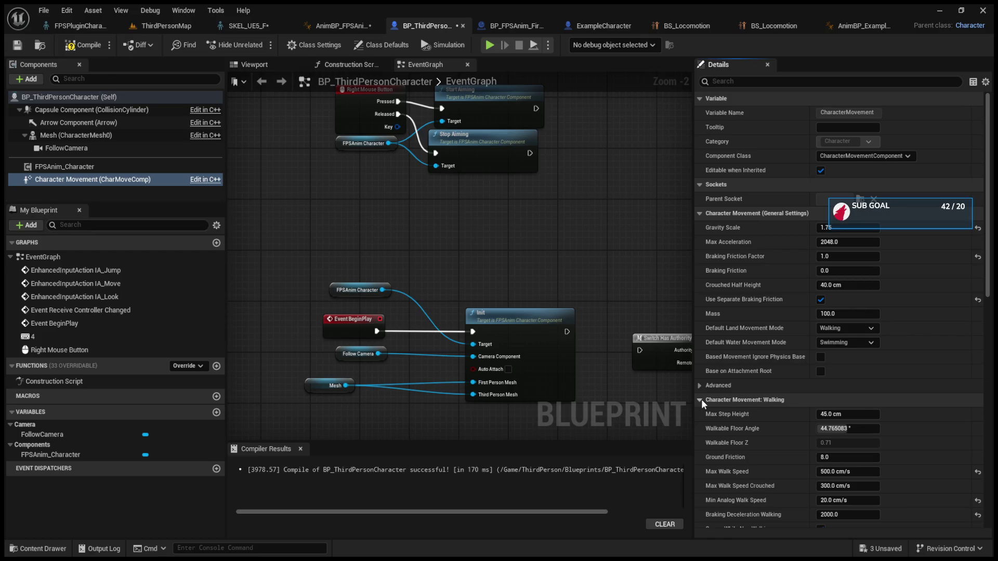
pyautogui.click(832, 472)
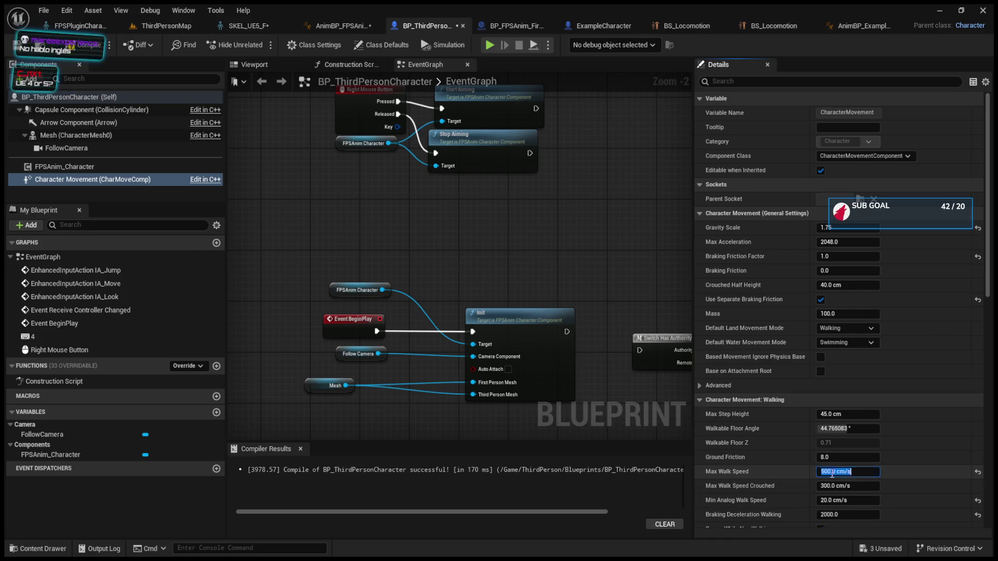
pyautogui.doubleClick(832, 472)
pyautogui.press('BackSpace')
pyautogui.write('600.0')
pyautogui.press('Return')
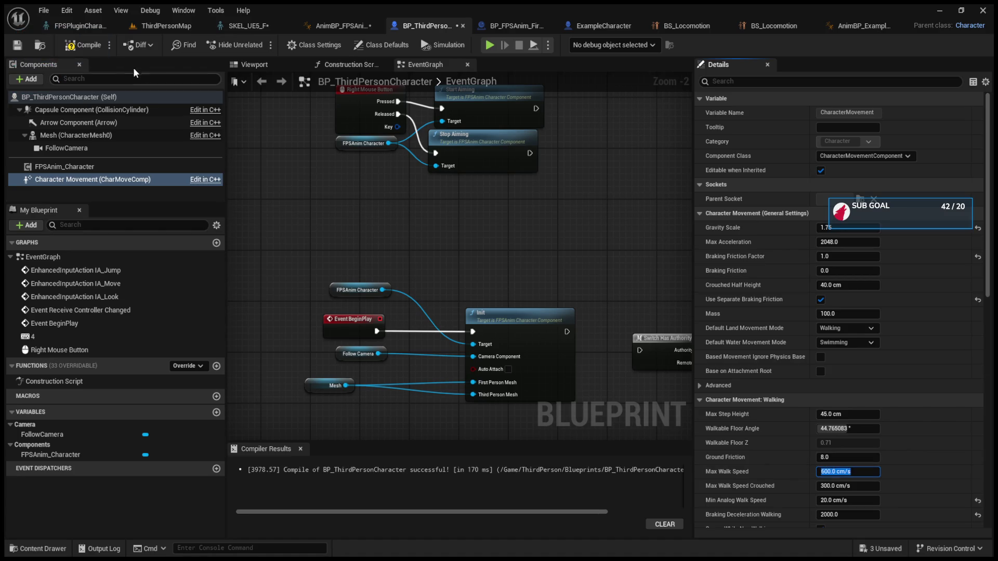
pyautogui.press('F7')
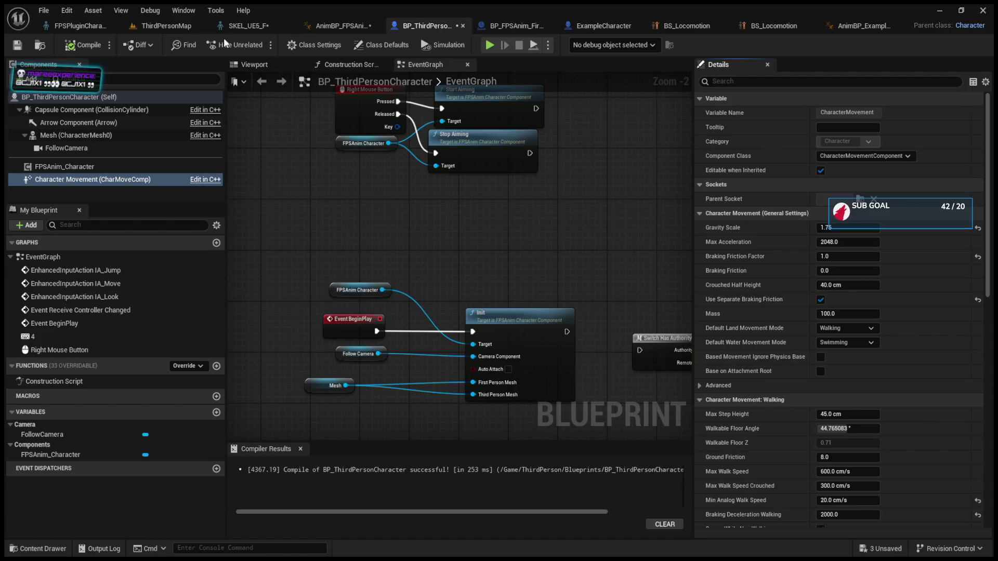
pyautogui.click(166, 25)
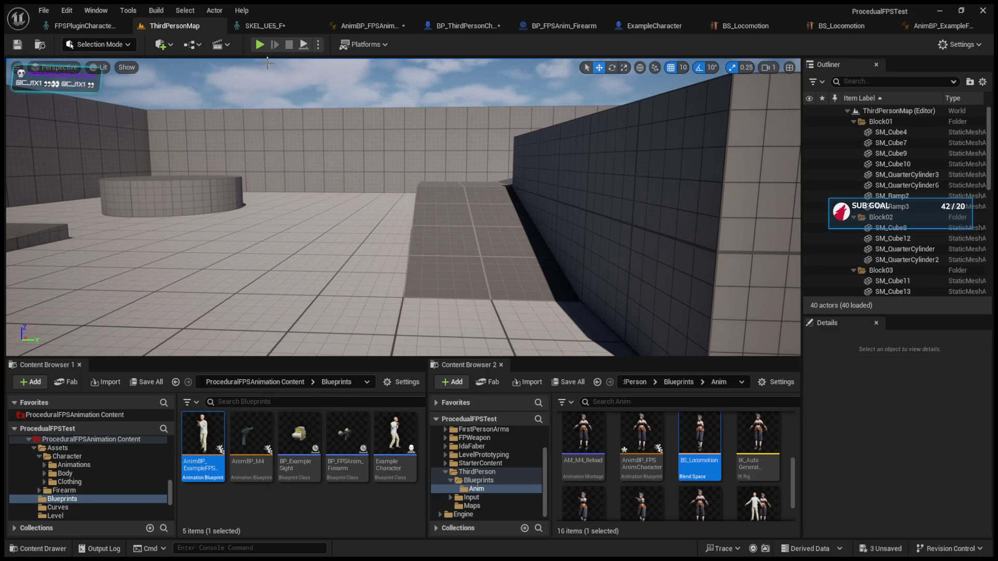
# Cycle through the skeleton, animation blueprint and both BS_Locomotion editors to compare them.
pyautogui.click(269, 25)
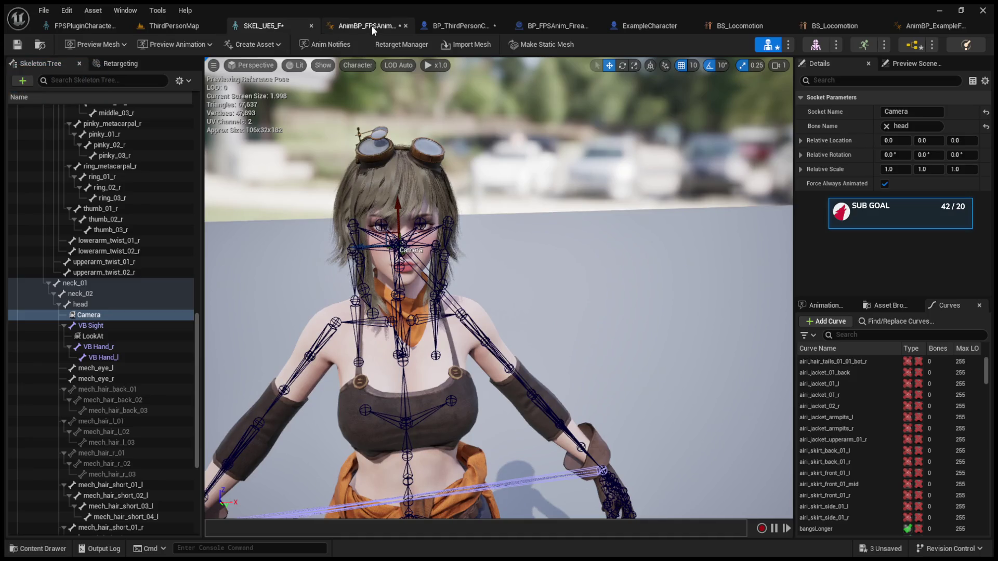
pyautogui.click(372, 26)
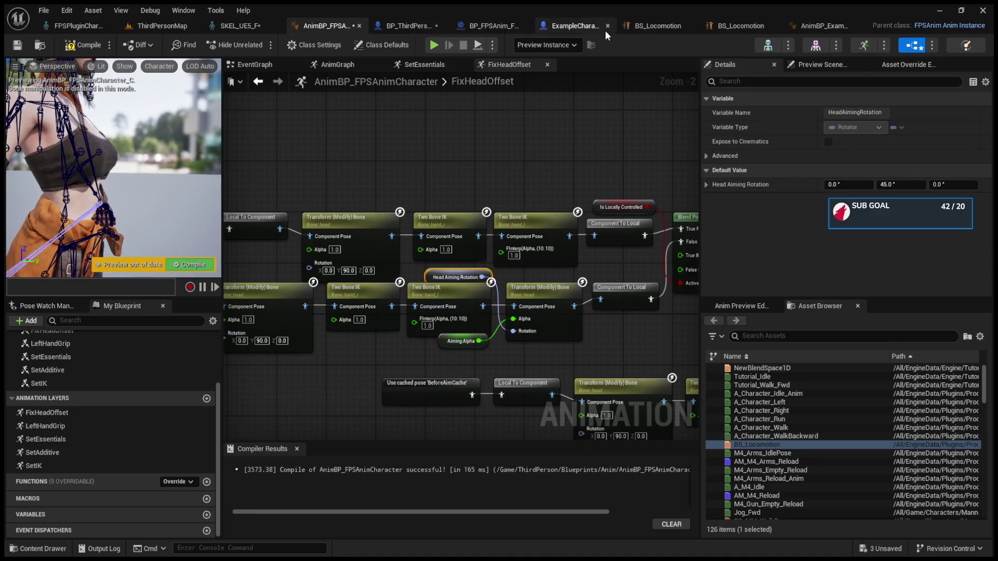
pyautogui.click(673, 29)
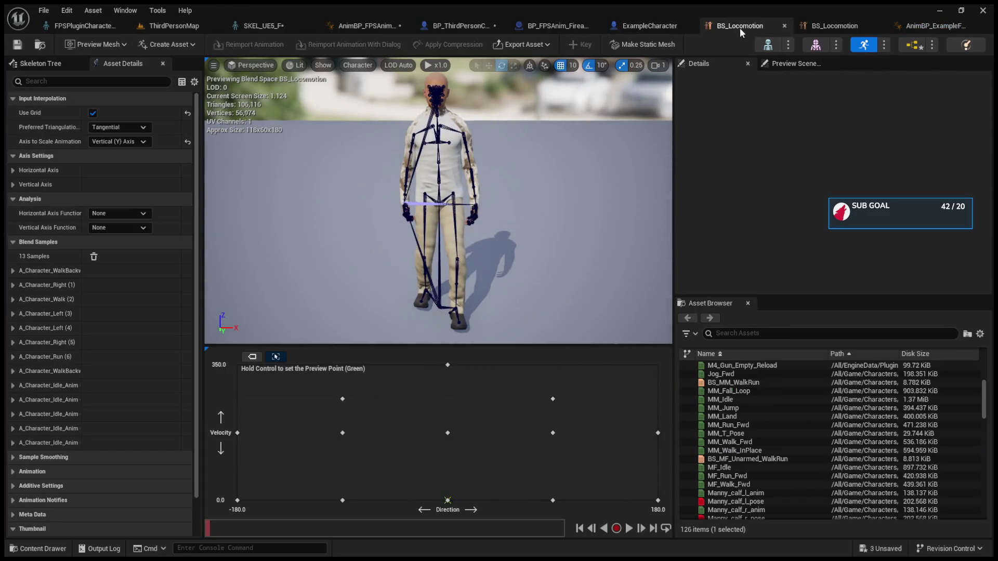
pyautogui.click(844, 28)
pyautogui.click(754, 29)
pyautogui.click(845, 29)
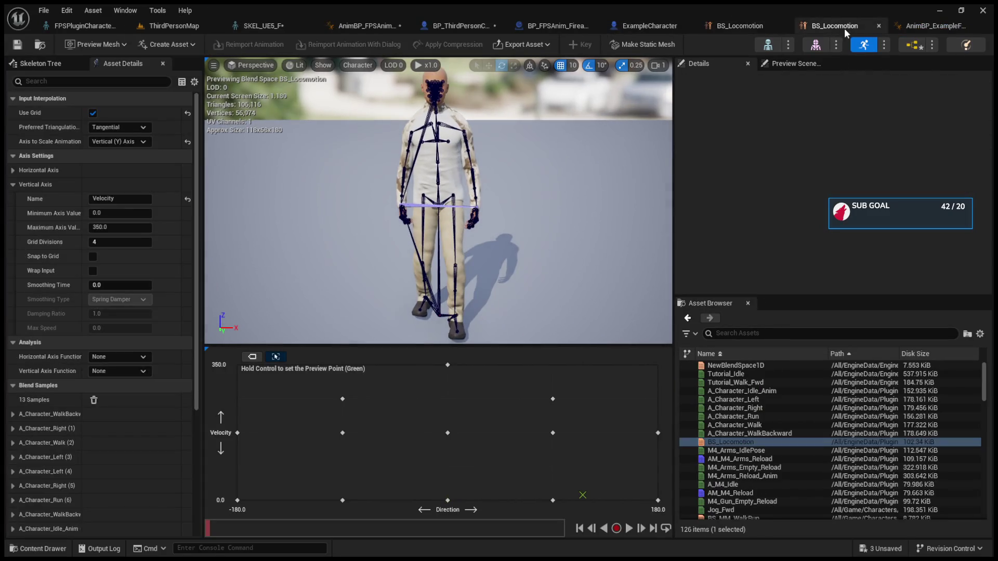
pyautogui.click(757, 29)
pyautogui.click(834, 29)
pyautogui.click(738, 32)
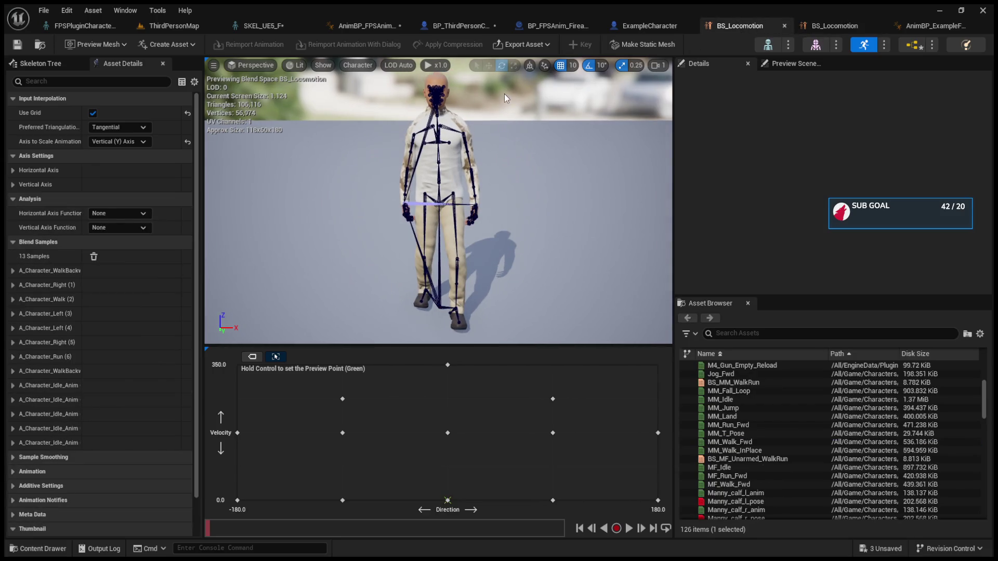
# Close the duplicate BS_Locomotion editor and open BS_ThirdPerson_IdleRun_2D_M from the Asset Browser.
pyautogui.click(820, 29)
pyautogui.click(690, 30)
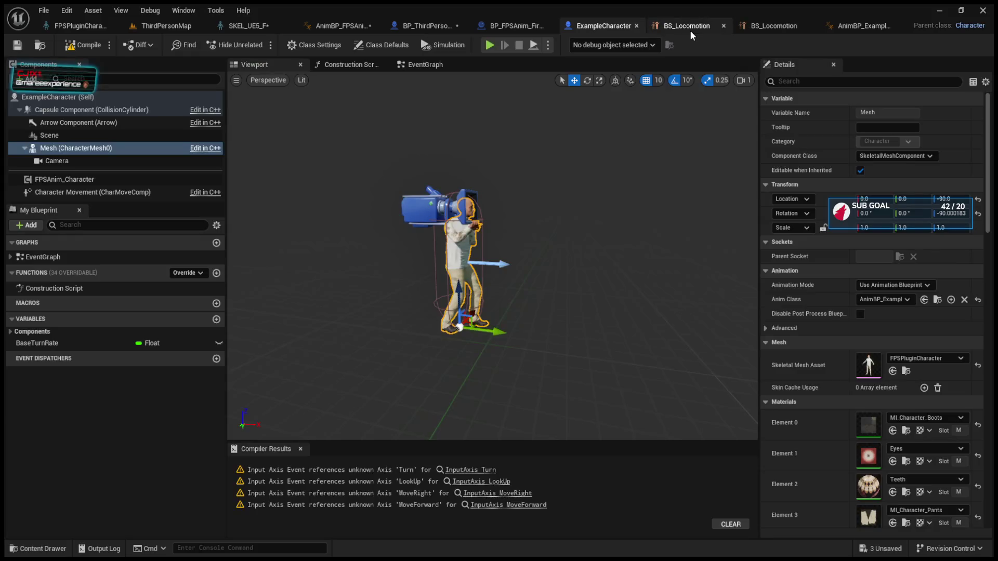
pyautogui.click(738, 28)
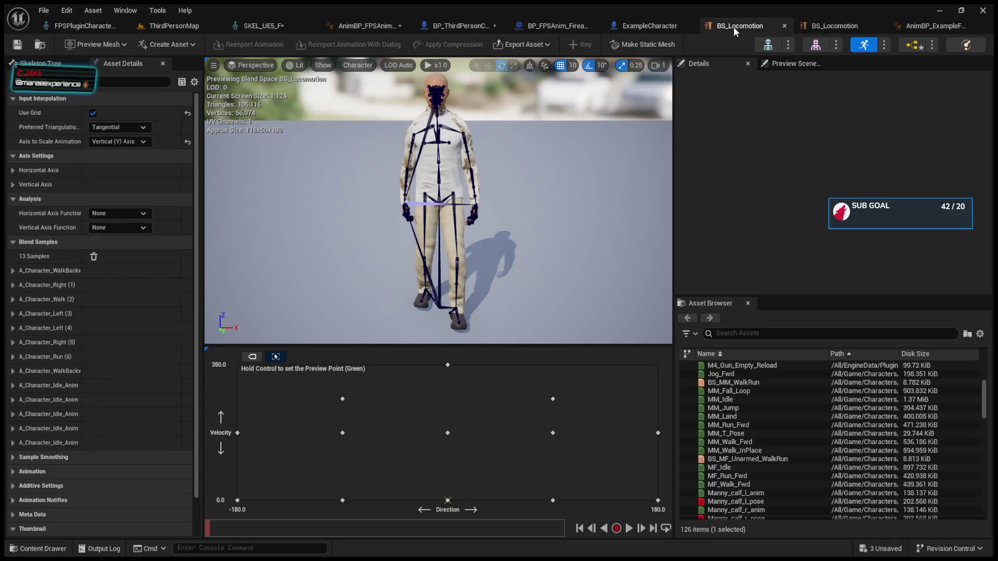
pyautogui.click(799, 26)
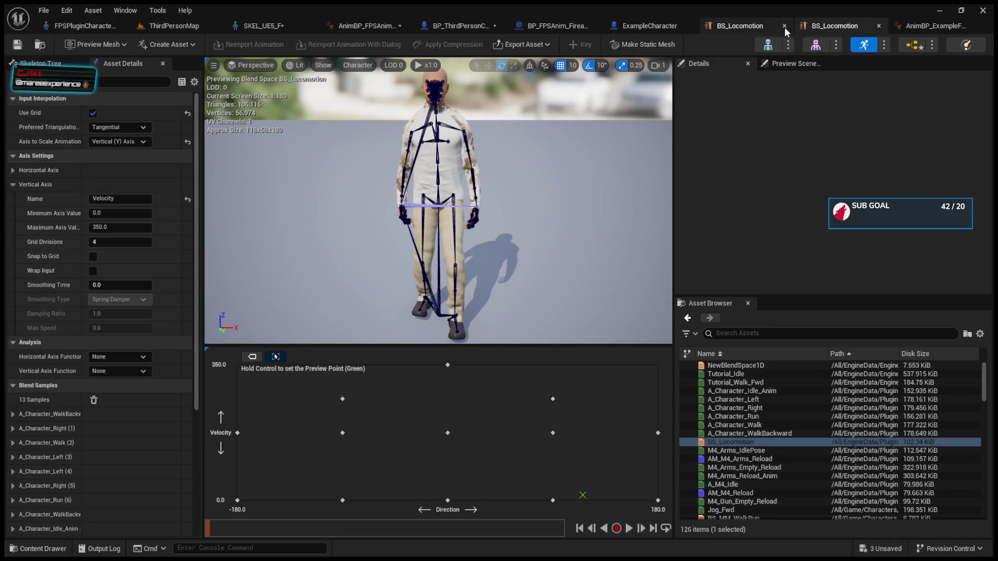
pyautogui.click(784, 26)
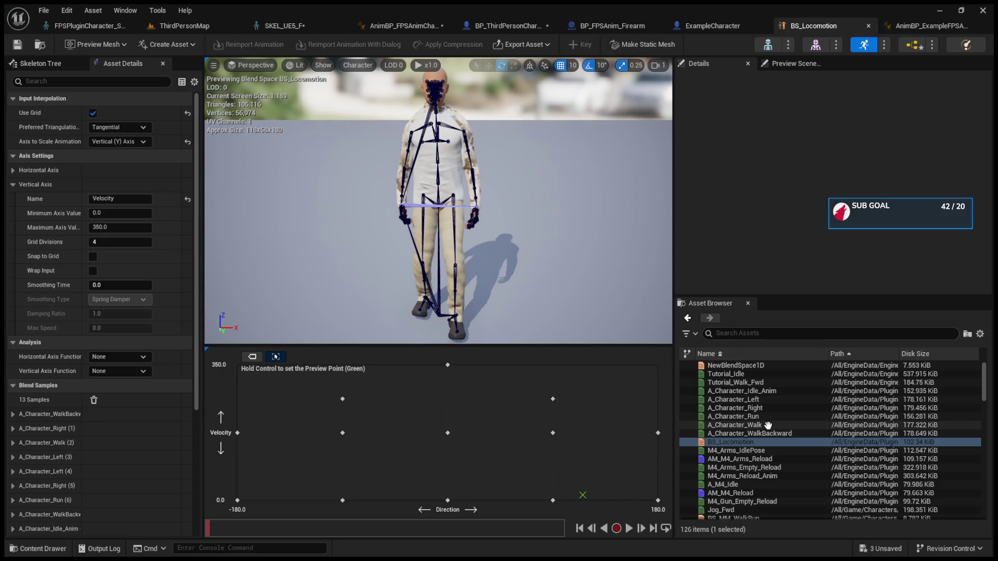
pyautogui.scroll(-3, 749, 434)
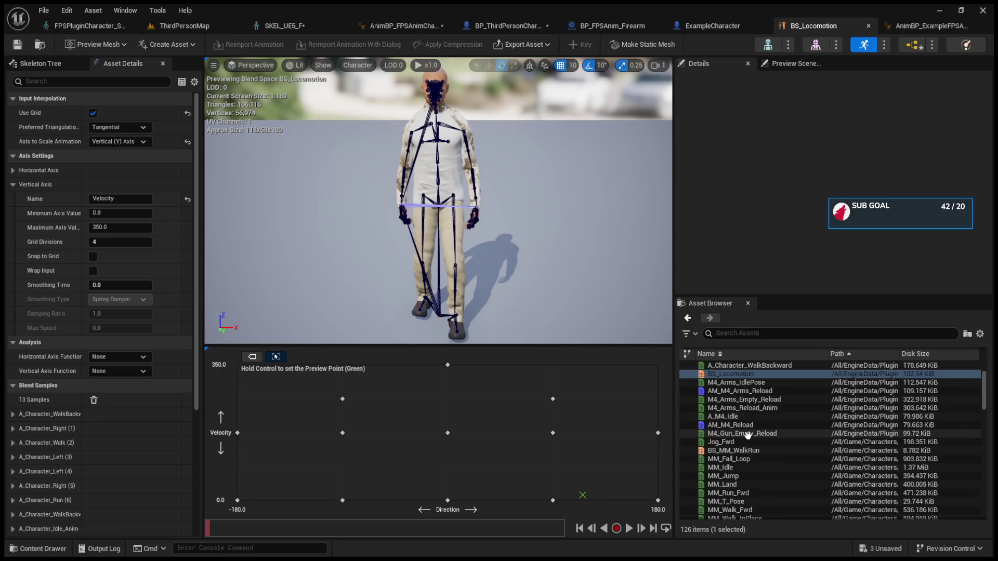
pyautogui.scroll(-4, 747, 452)
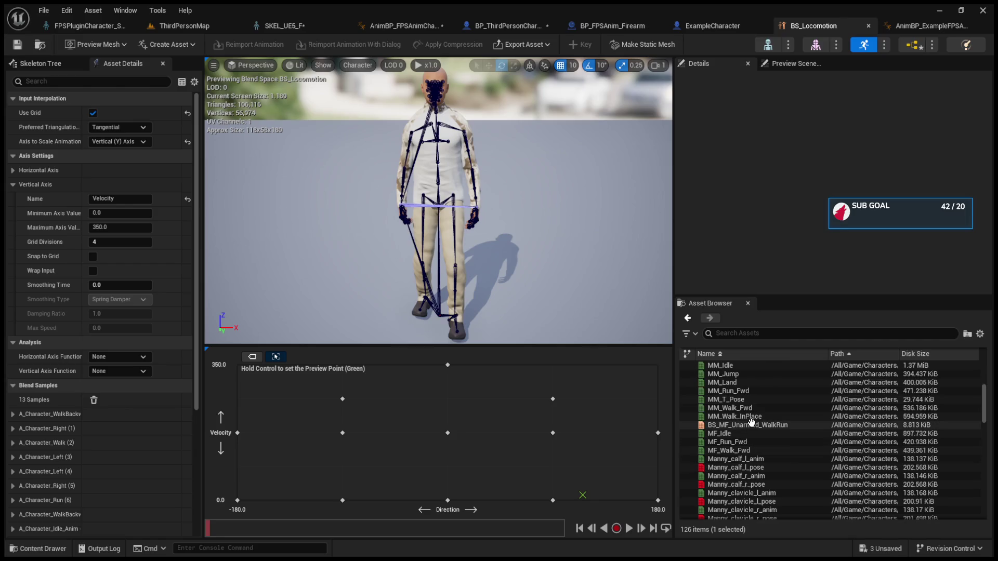
pyautogui.scroll(-10, 751, 423)
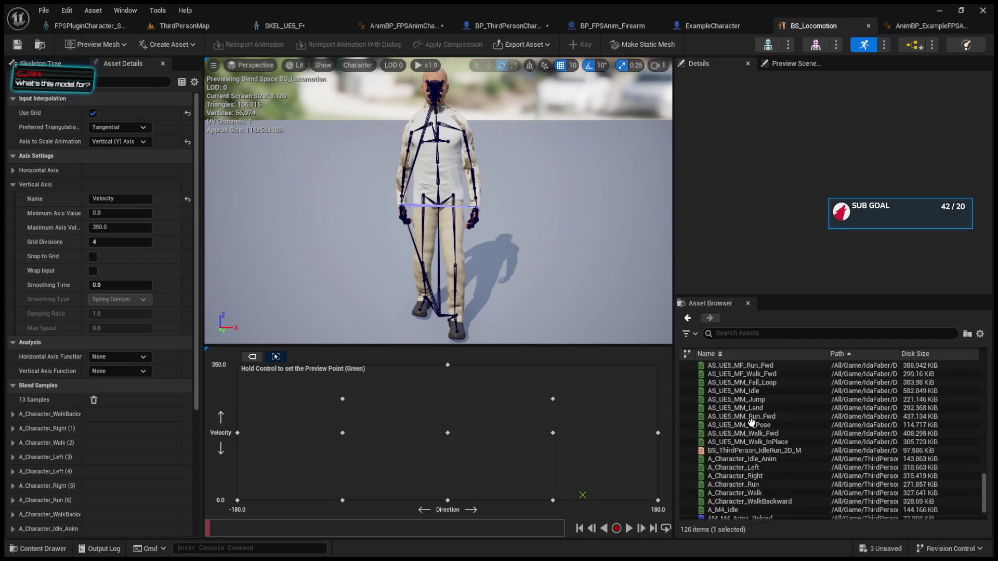
pyautogui.doubleClick(754, 405)
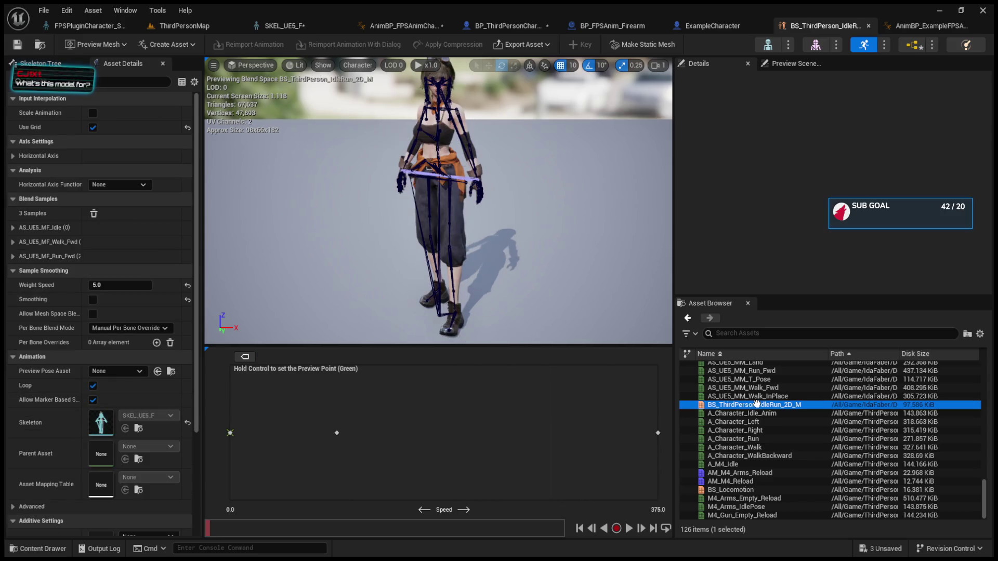
# Open the ThirdPerson BS_Locomotion blend space and zoom the preview onto the character's hips and legs.
pyautogui.click(747, 491)
pyautogui.doubleClick(748, 490)
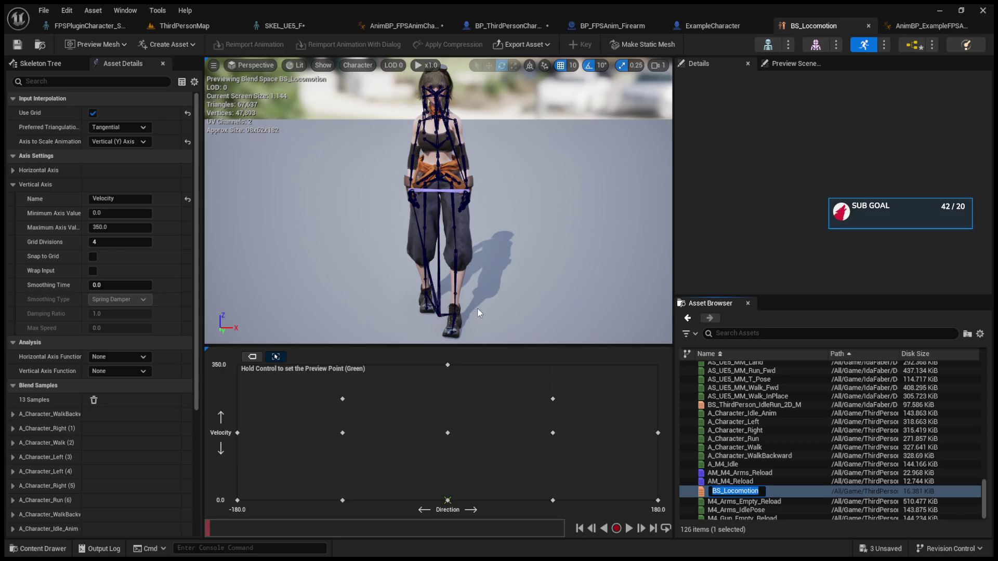
pyautogui.moveTo(473, 346); pyautogui.dragTo(473, 379)
pyautogui.scroll(3, 436, 146)
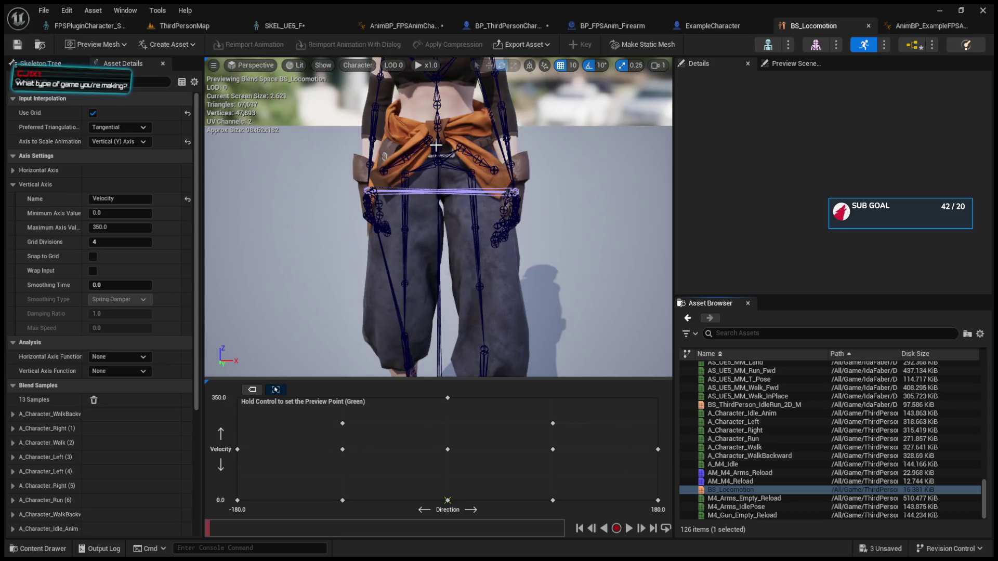
pyautogui.moveTo(436, 145)
pyautogui.mouseDown()
pyautogui.moveTo(435, 177)
pyautogui.moveTo(441, 141)
pyautogui.mouseUp()
pyautogui.scroll(-3, 435, 177)
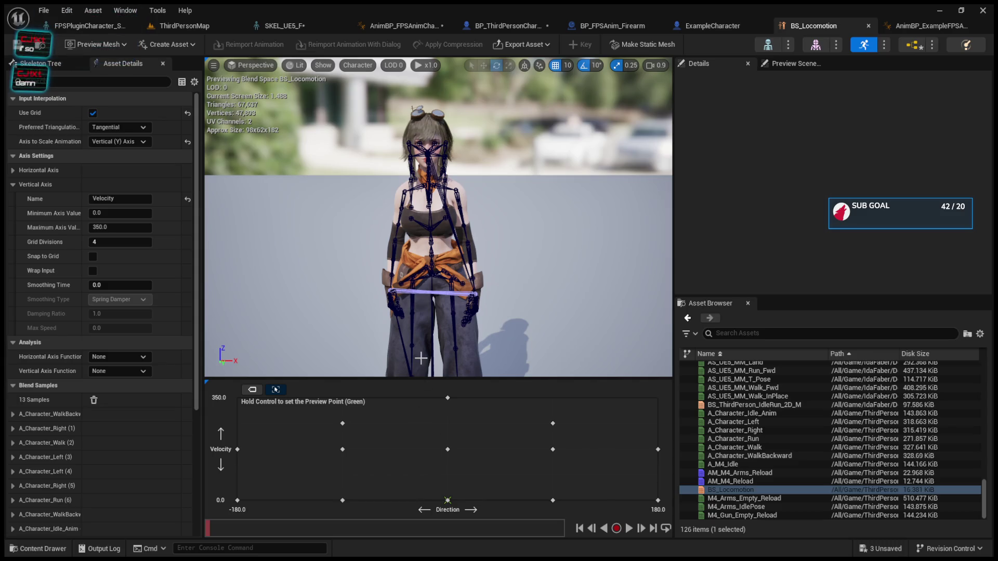
# Run a short Play In Editor test of ThirdPersonMap, then return to BS_Locomotion.
pyautogui.click(171, 27)
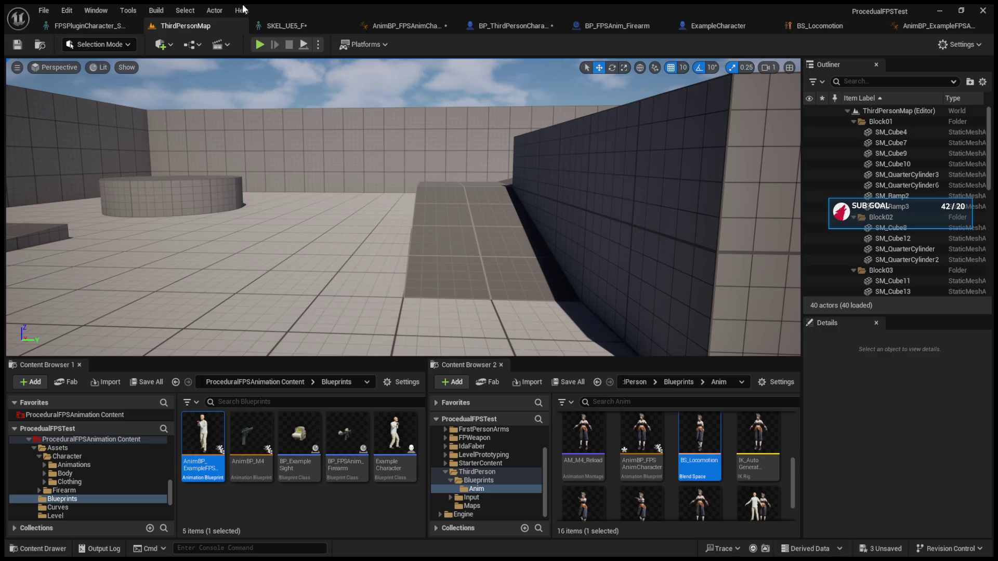
pyautogui.click(522, 29)
pyautogui.click(157, 29)
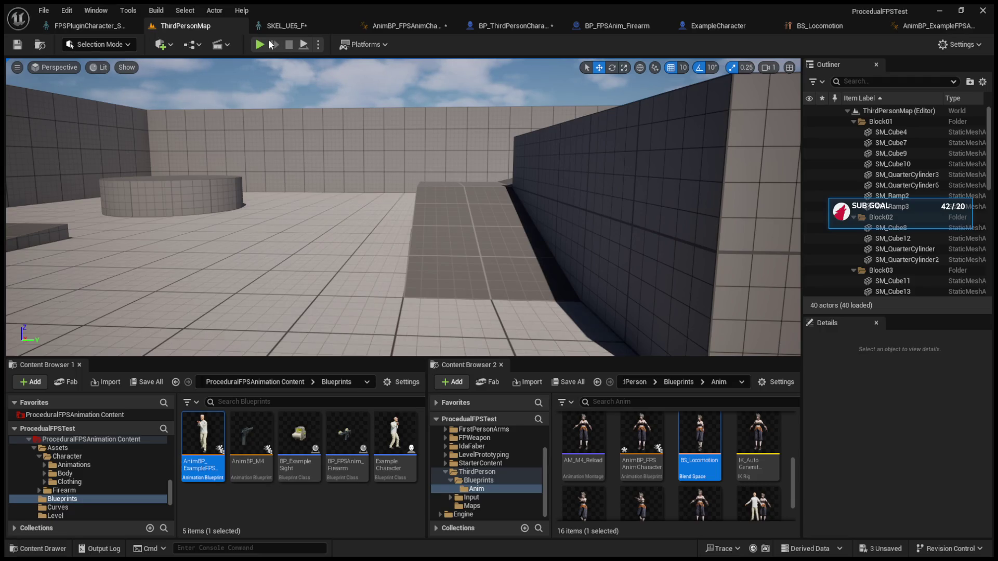
pyautogui.click(259, 45)
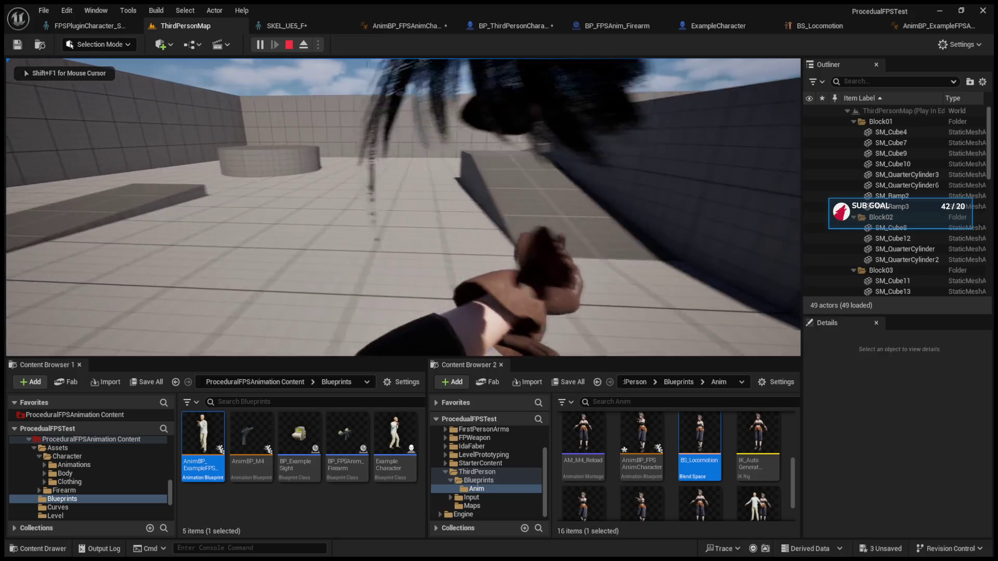
pyautogui.hotkey('shift', 'F1')
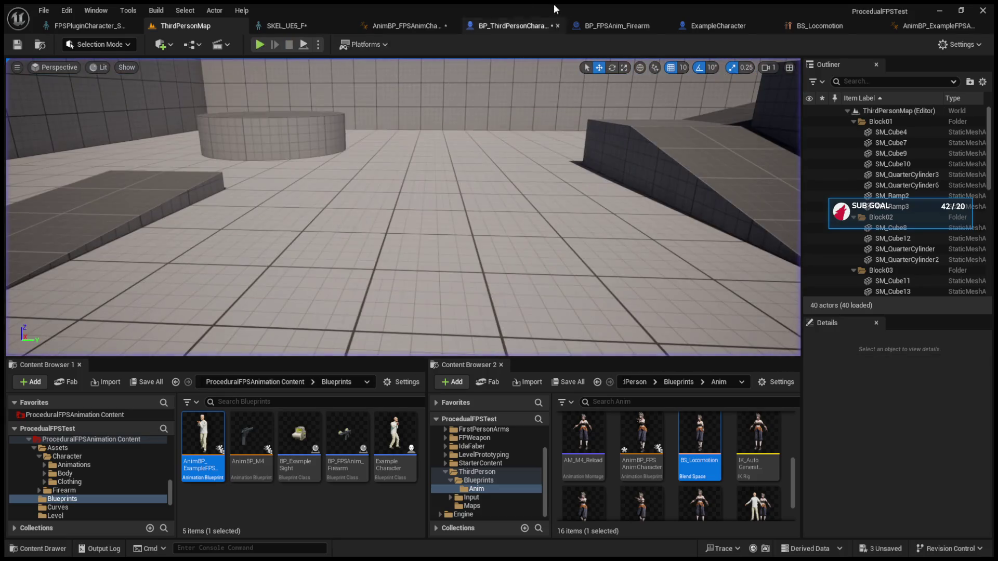
pyautogui.click(814, 26)
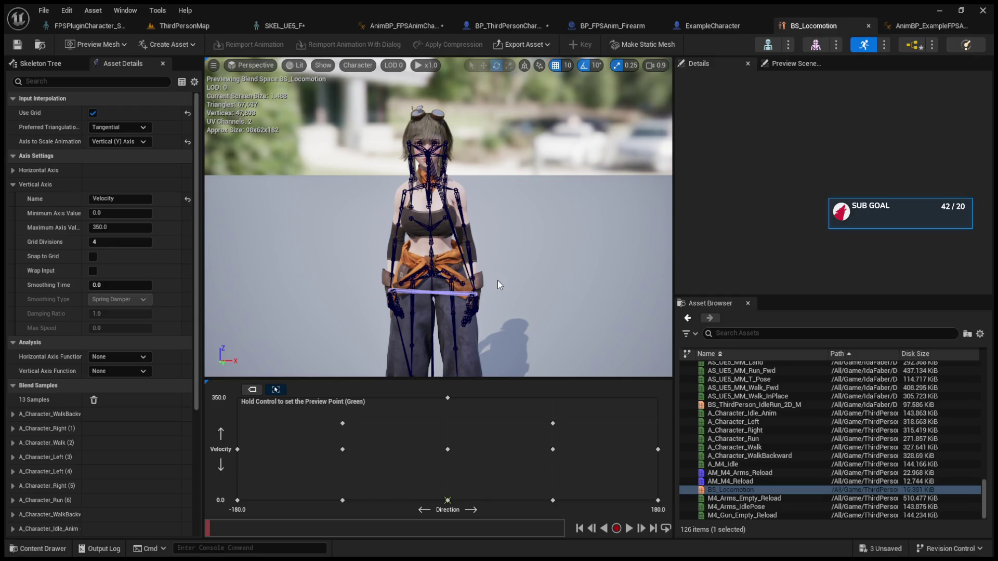
# Change the Velocity axis Maximum Axis Value from 350 to 600, entering 600 twice.
pyautogui.click(123, 227)
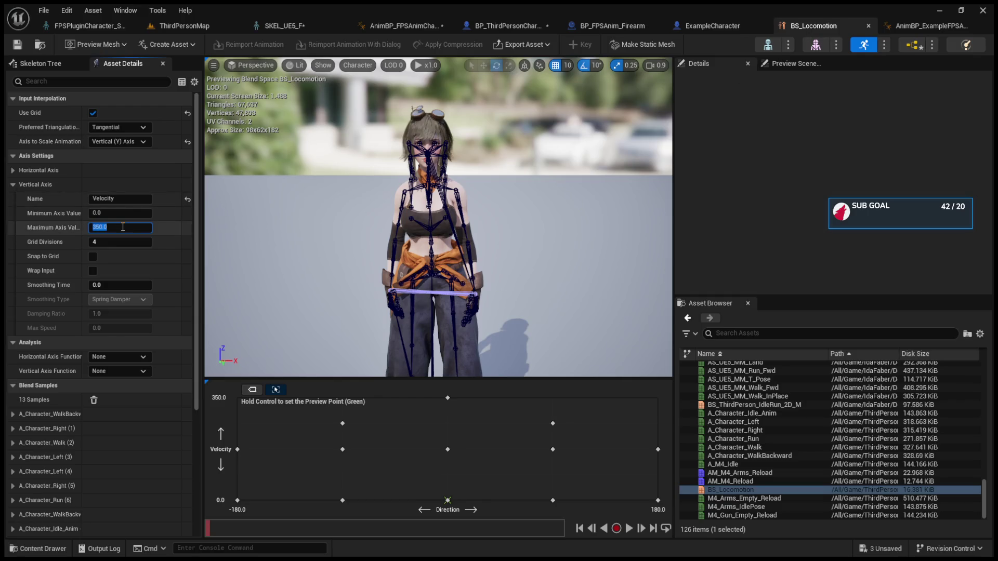
pyautogui.press('BackSpace')
pyautogui.write('600')
pyautogui.press('Return')
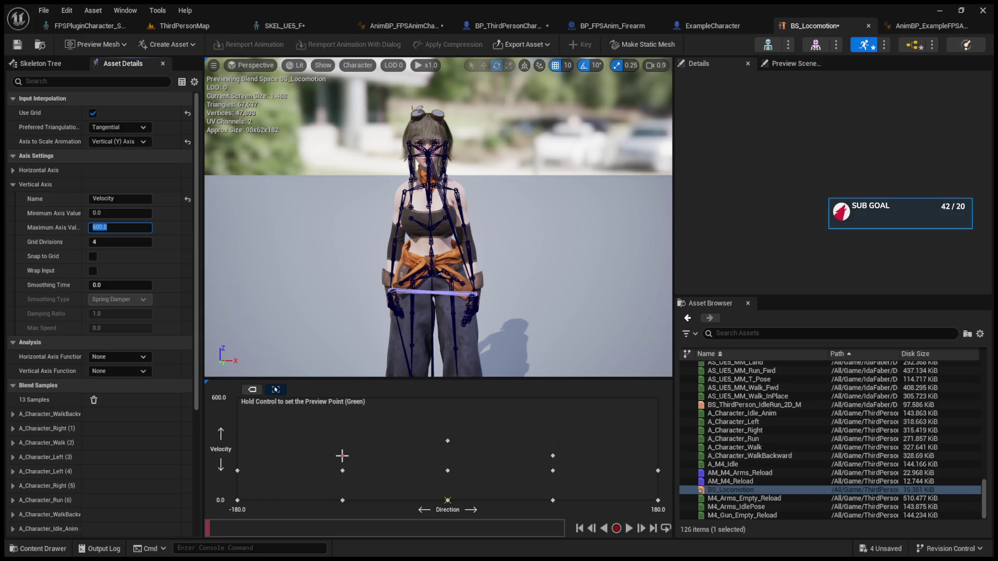
pyautogui.click(349, 419)
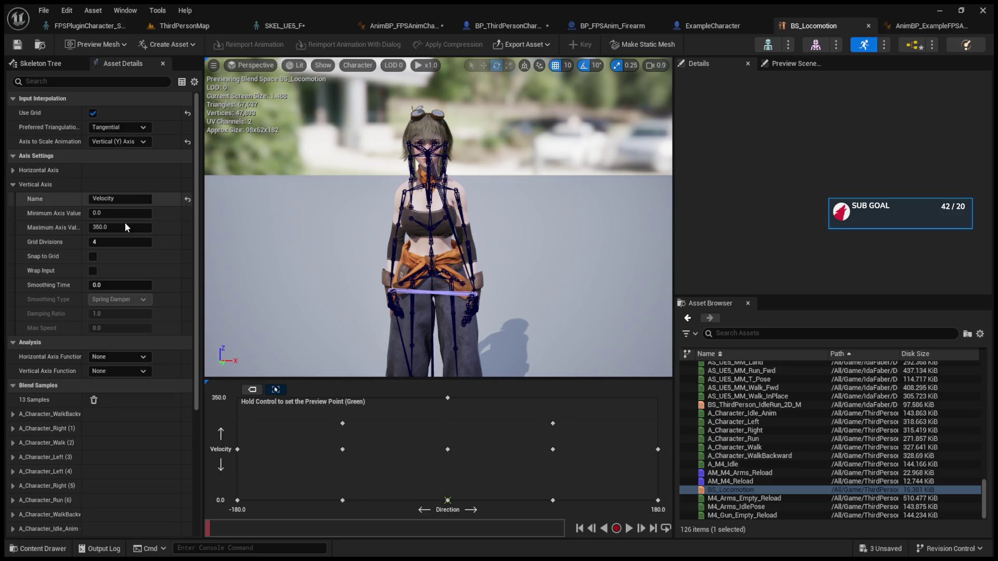
pyautogui.click(106, 228)
pyautogui.write('600')
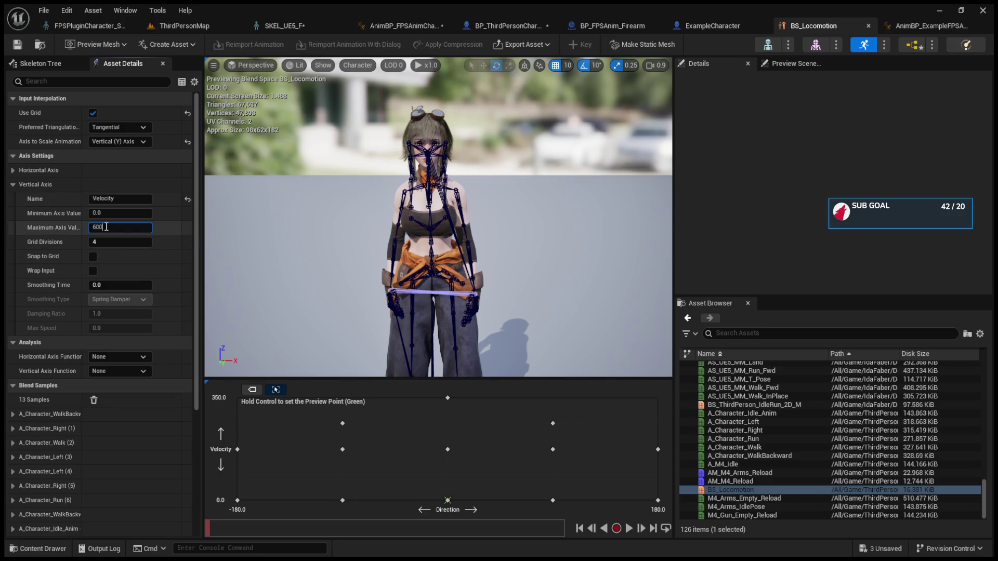
pyautogui.press('Return')
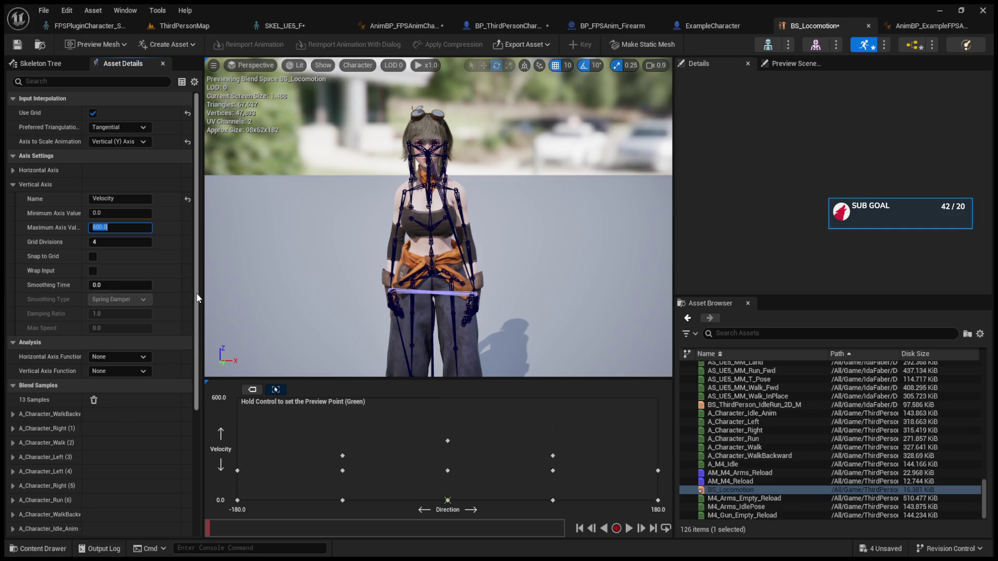
pyautogui.scroll(-3, 199, 293)
pyautogui.scroll(3, 200, 281)
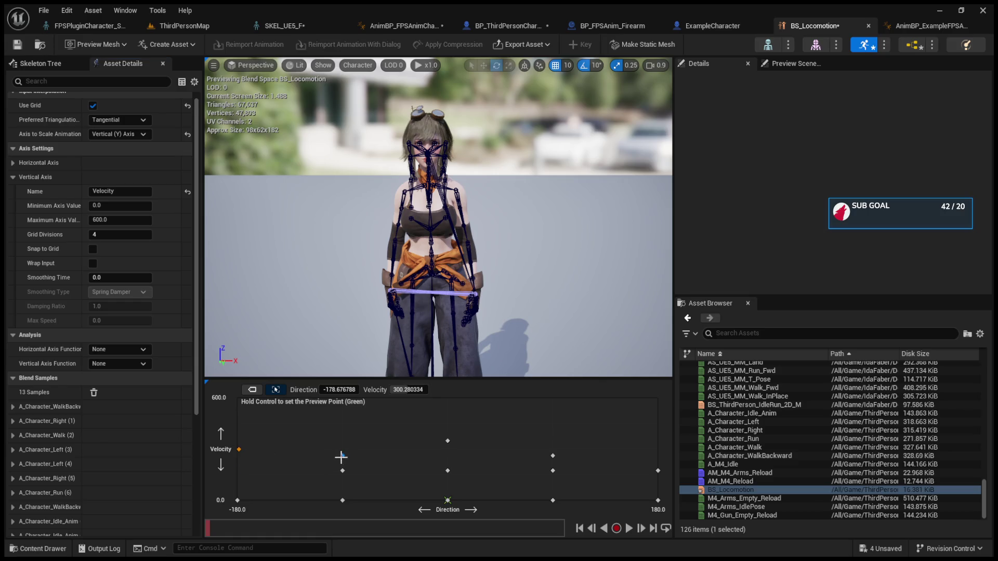
# Move the forward run sample up to 600 and the side samples to about 450, then save BS_Locomotion.
pyautogui.moveTo(343, 457); pyautogui.dragTo(342, 448)
pyautogui.hotkey('ctrl', 'z')
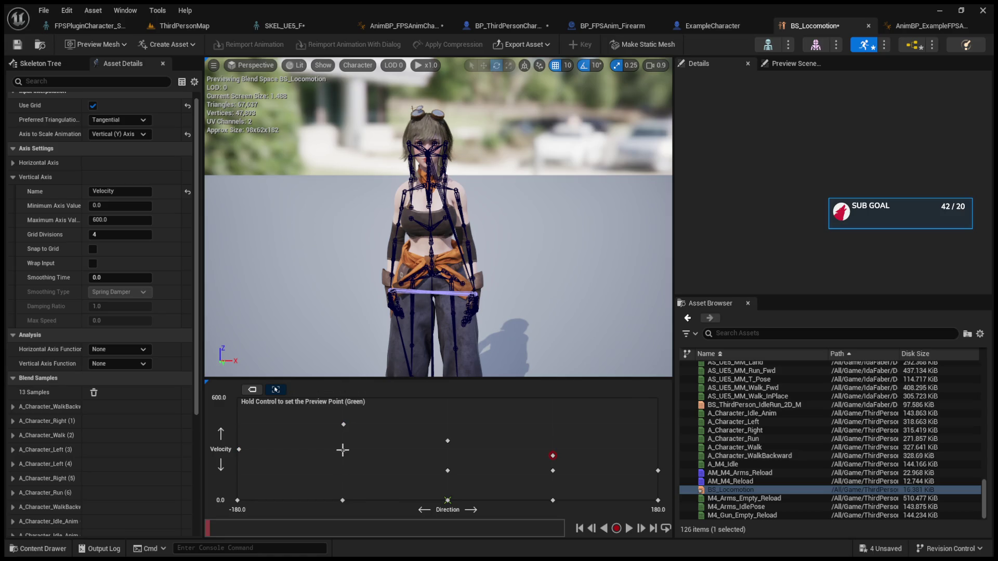
pyautogui.moveTo(445, 444); pyautogui.dragTo(449, 398)
pyautogui.moveTo(553, 456); pyautogui.dragTo(553, 425)
pyautogui.click(656, 450)
pyautogui.click(343, 424)
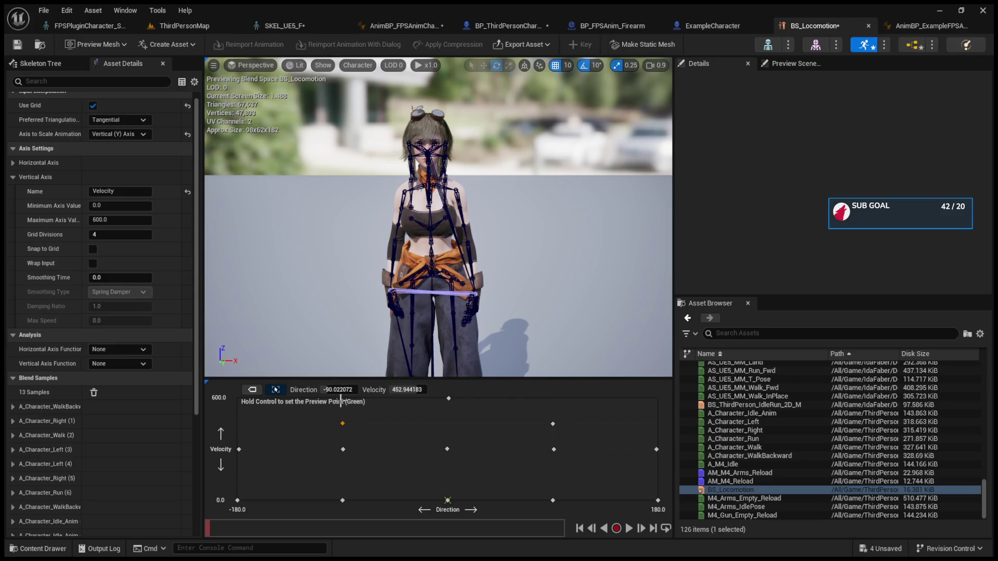
pyautogui.click(338, 392)
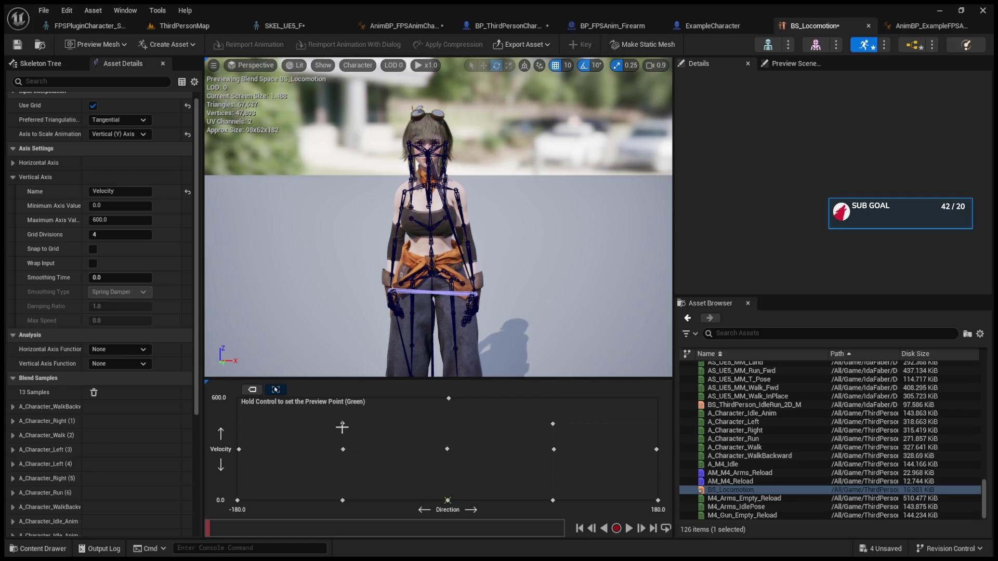
pyautogui.hotkey('ctrl', 's')
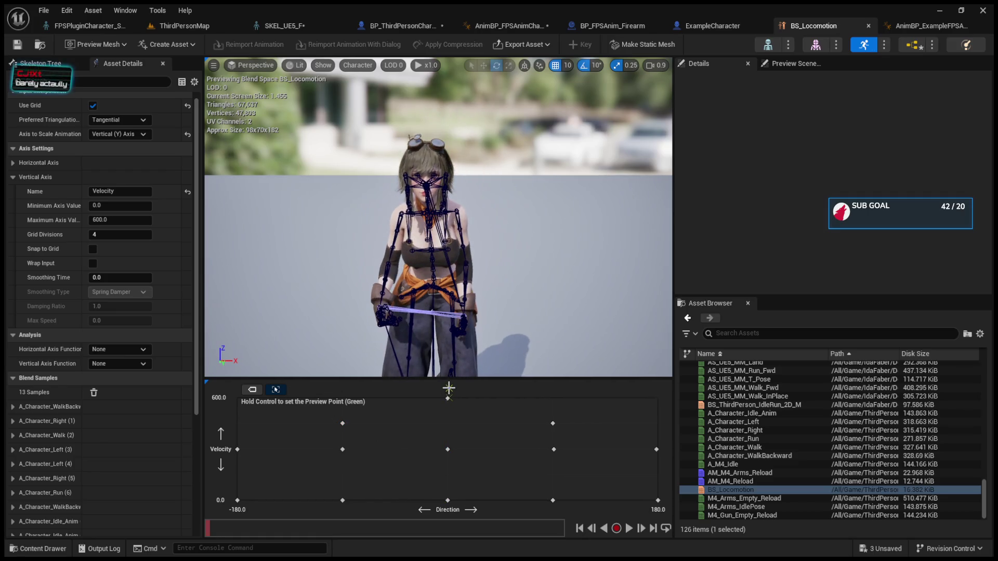
# Preview blends at zero, full forward speed, and left, forward and right at 300 velocity.
pyautogui.press('space')
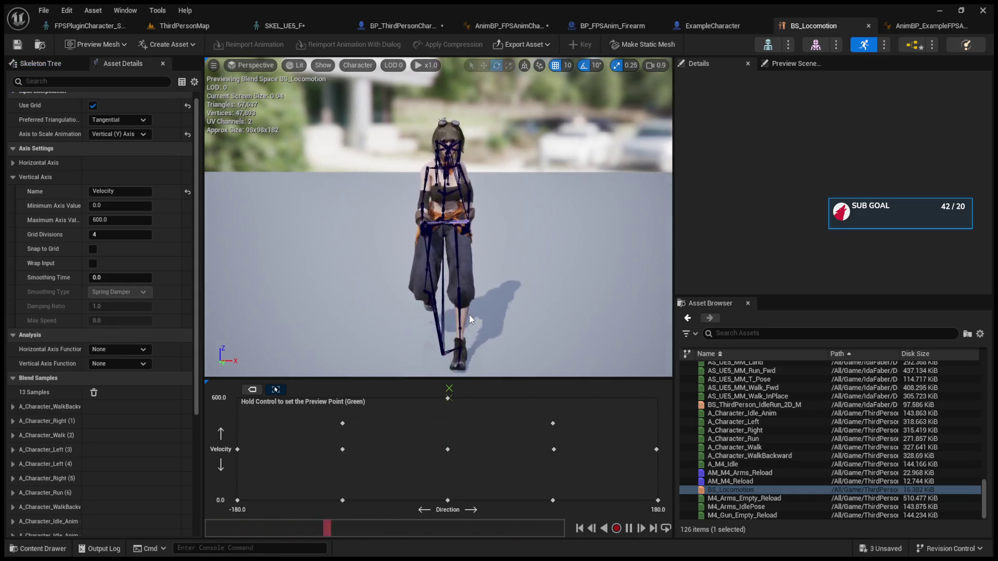
pyautogui.keyDown('ctrl'); pyautogui.click(448, 502); pyautogui.keyUp('ctrl')
pyautogui.keyDown('ctrl'); pyautogui.click(446, 394); pyautogui.keyUp('ctrl')
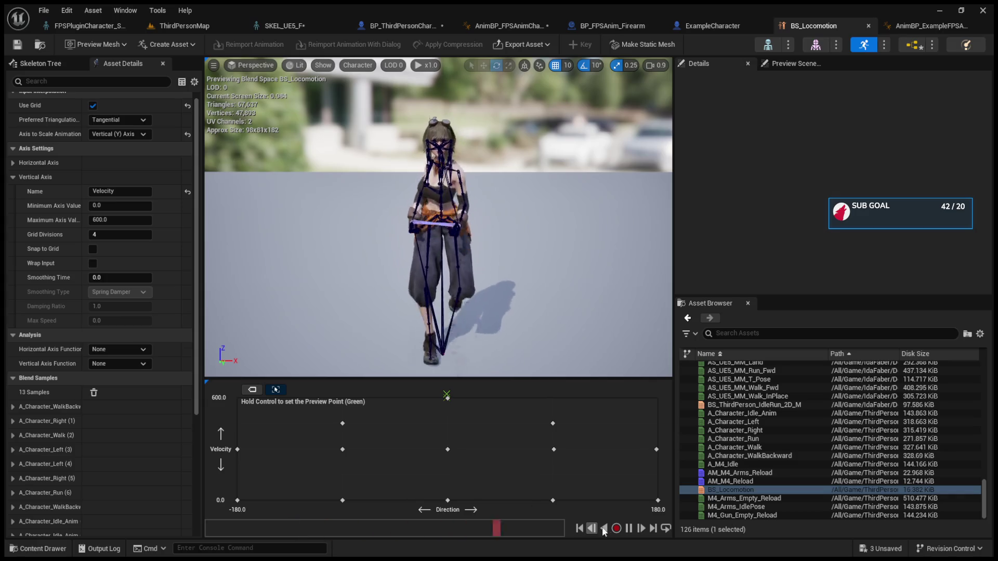
pyautogui.click(630, 528)
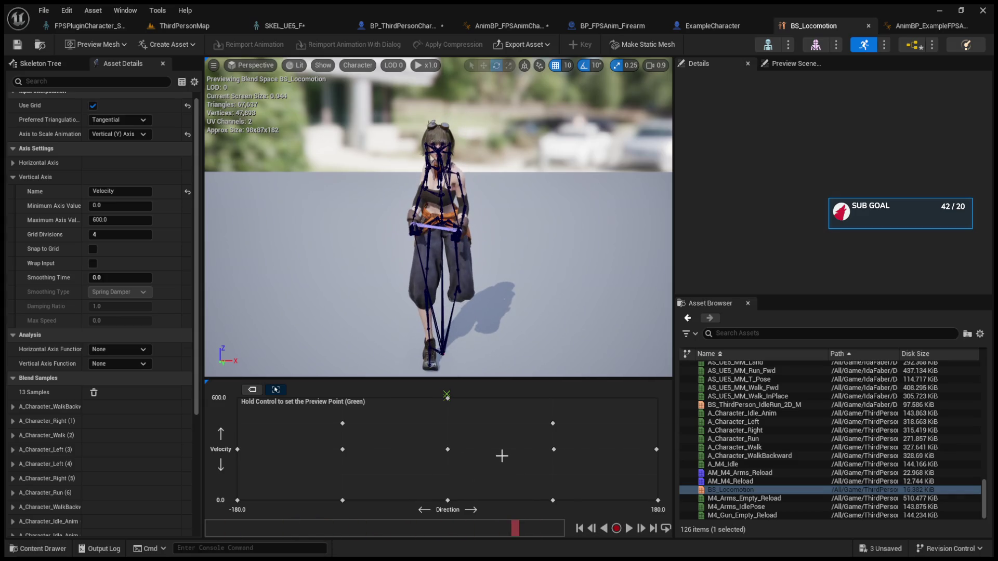
pyautogui.keyDown('ctrl'); pyautogui.click(564, 445); pyautogui.keyUp('ctrl')
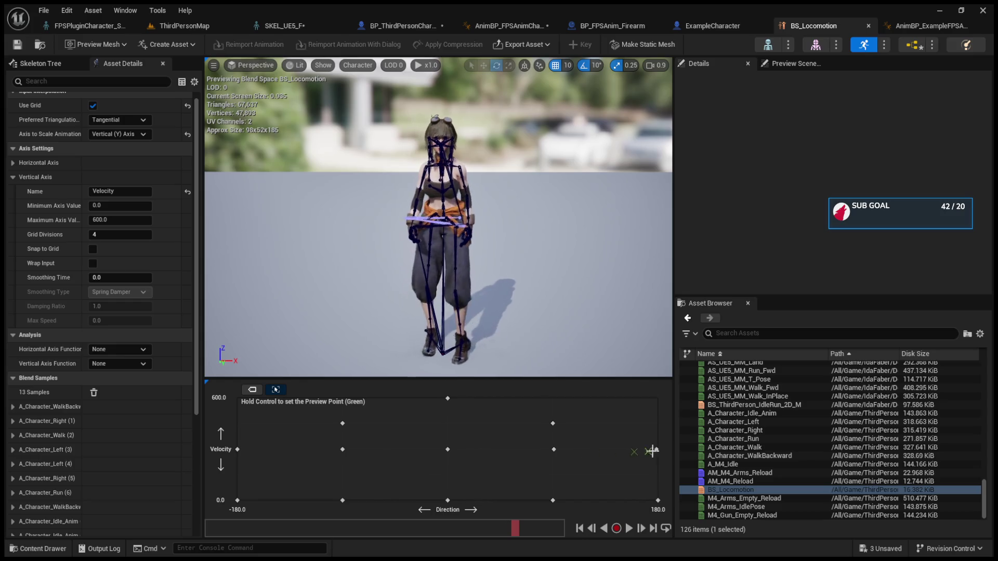
pyautogui.keyDown('ctrl'); pyautogui.click(250, 442); pyautogui.keyUp('ctrl')
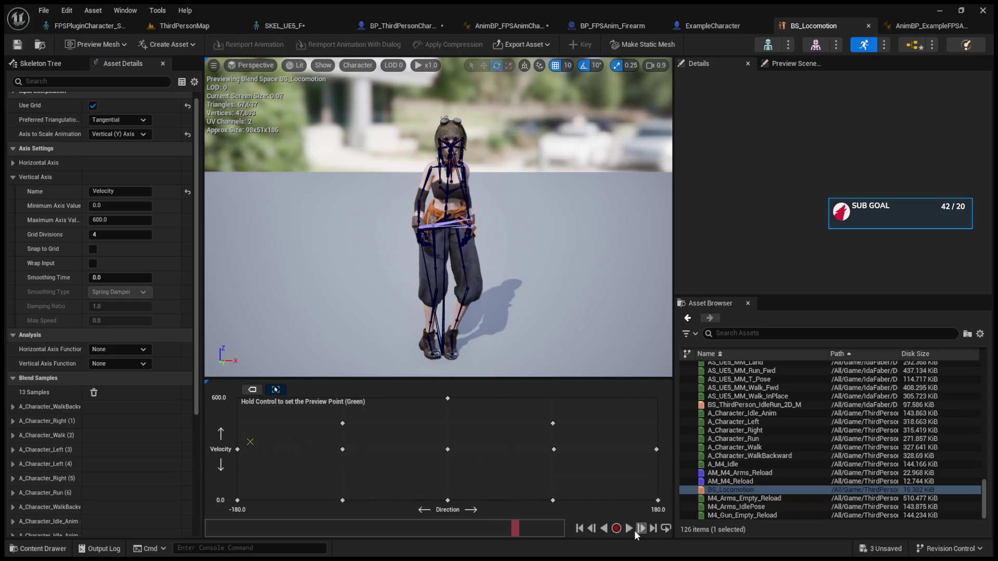
pyautogui.click(630, 529)
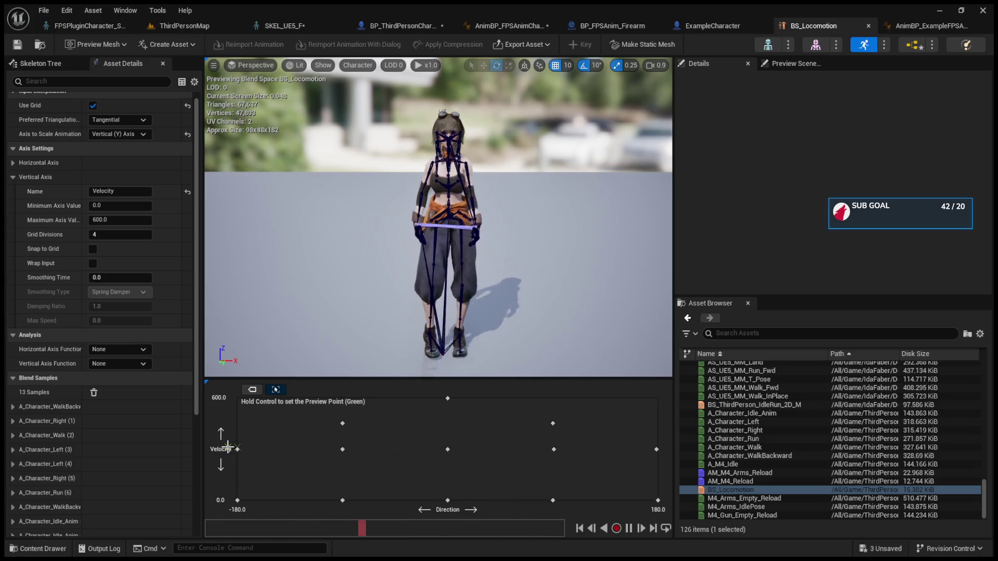
pyautogui.keyDown('ctrl'); pyautogui.click(346, 454); pyautogui.keyUp('ctrl')
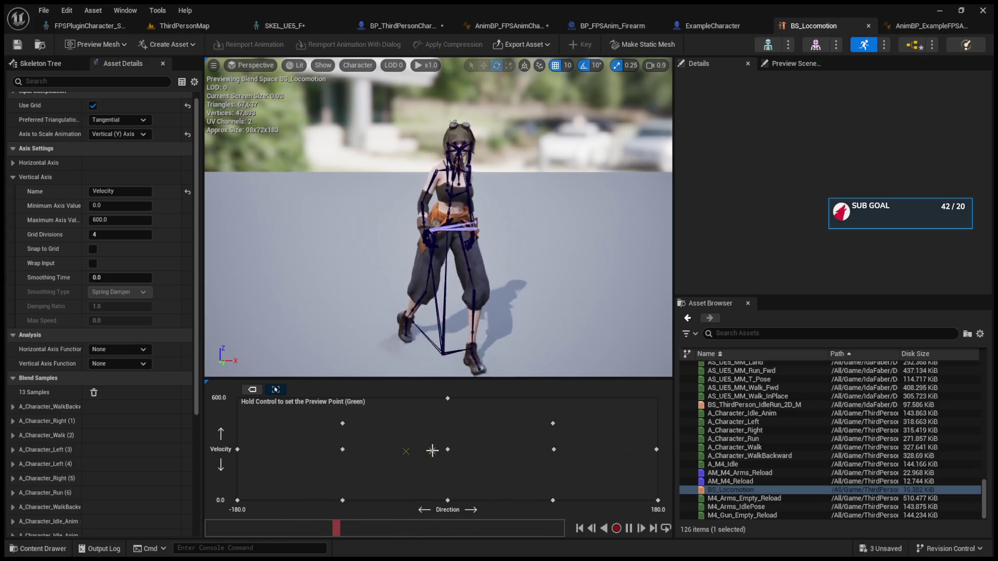
pyautogui.keyDown('ctrl'); pyautogui.click(463, 450); pyautogui.keyUp('ctrl')
pyautogui.keyDown('ctrl'); pyautogui.click(543, 449); pyautogui.keyUp('ctrl')
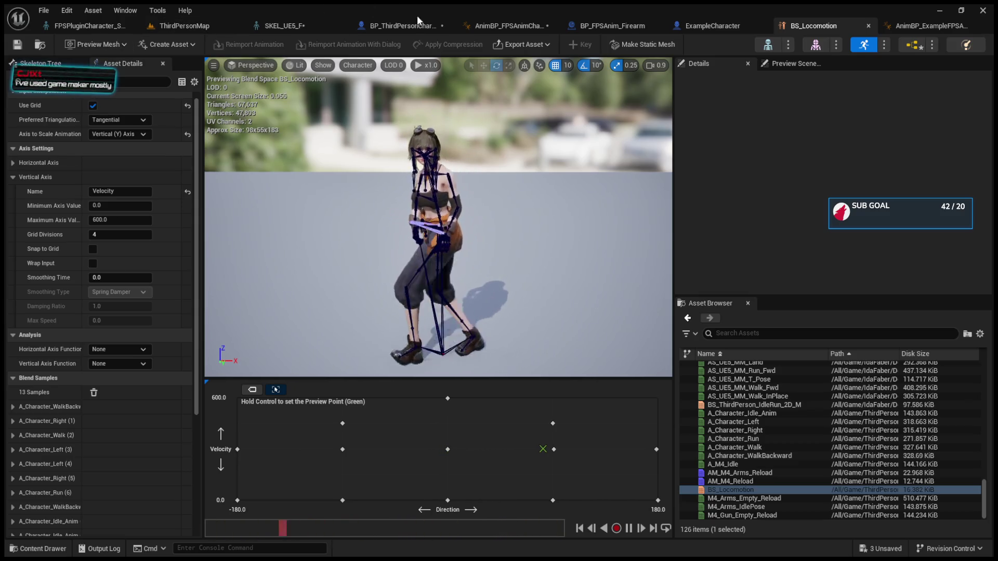
# Set BP_ThirdPersonCharacter's Max Walk Speed to 350 cm/s.
pyautogui.click(389, 27)
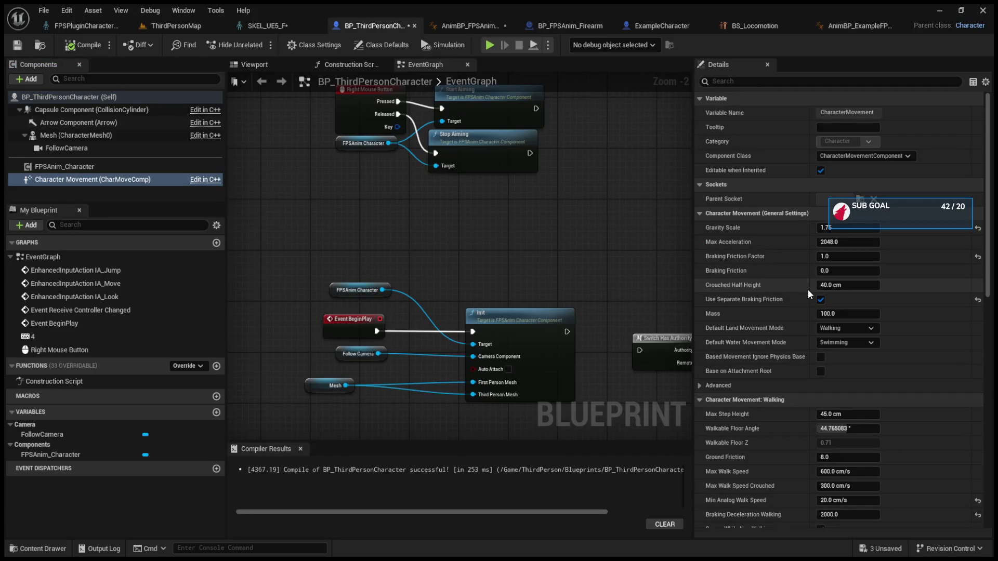
pyautogui.click(827, 471)
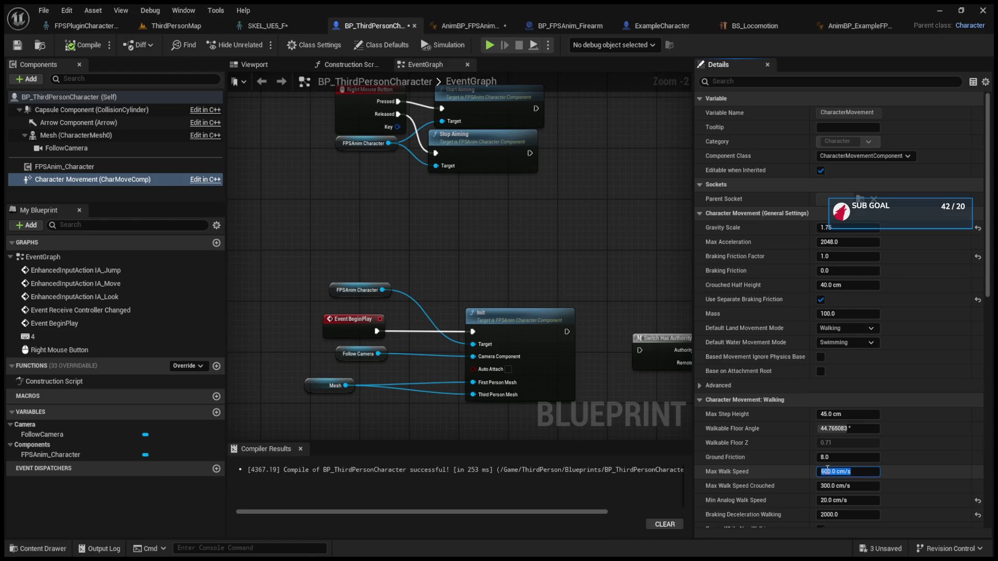
pyautogui.write('350')
pyautogui.press('Return')
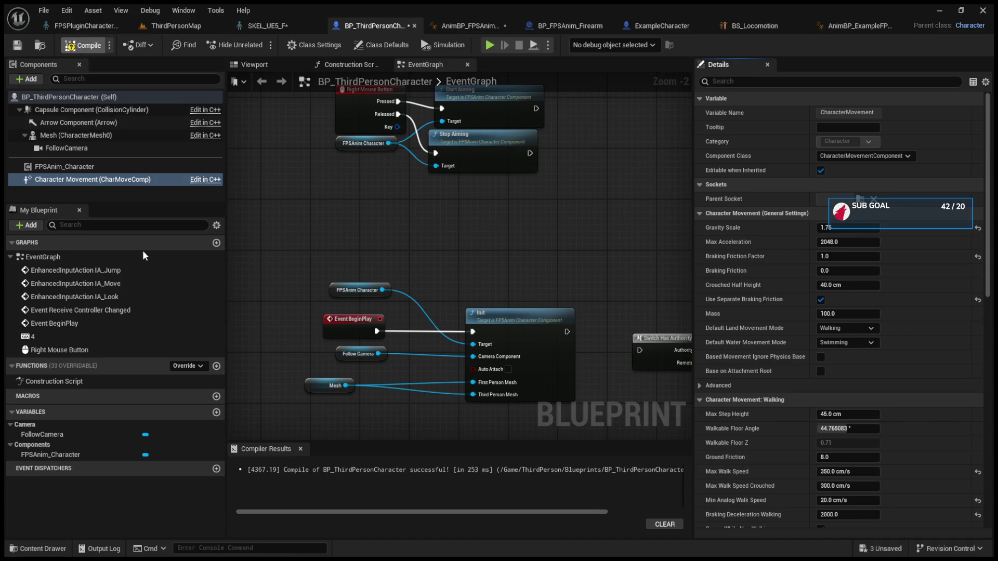
# Play-test ThirdPersonMap, walking the character forward to check the speed.
pyautogui.click(165, 27)
pyautogui.click(266, 47)
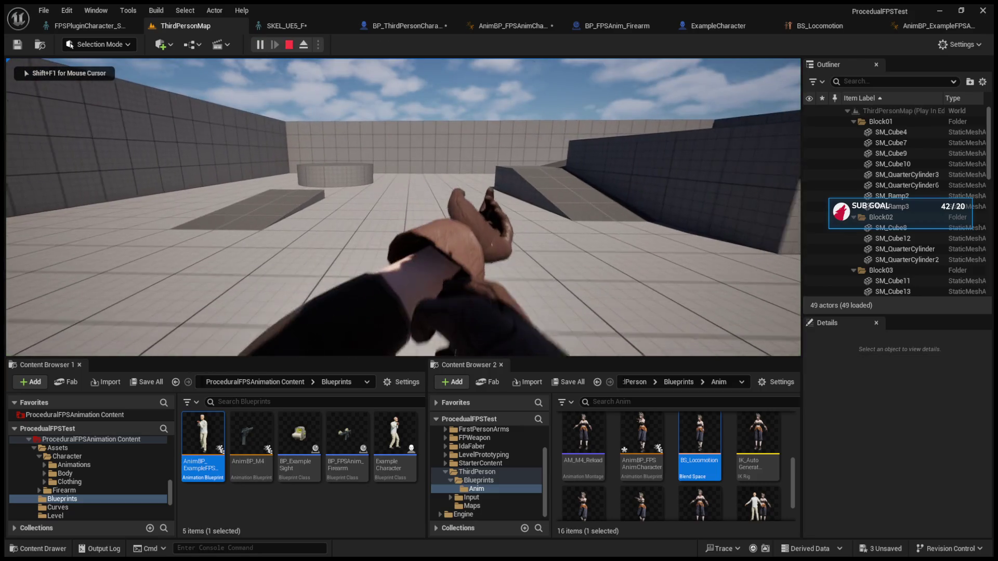
pyautogui.press('w')
pyautogui.moveTo(403, 208)
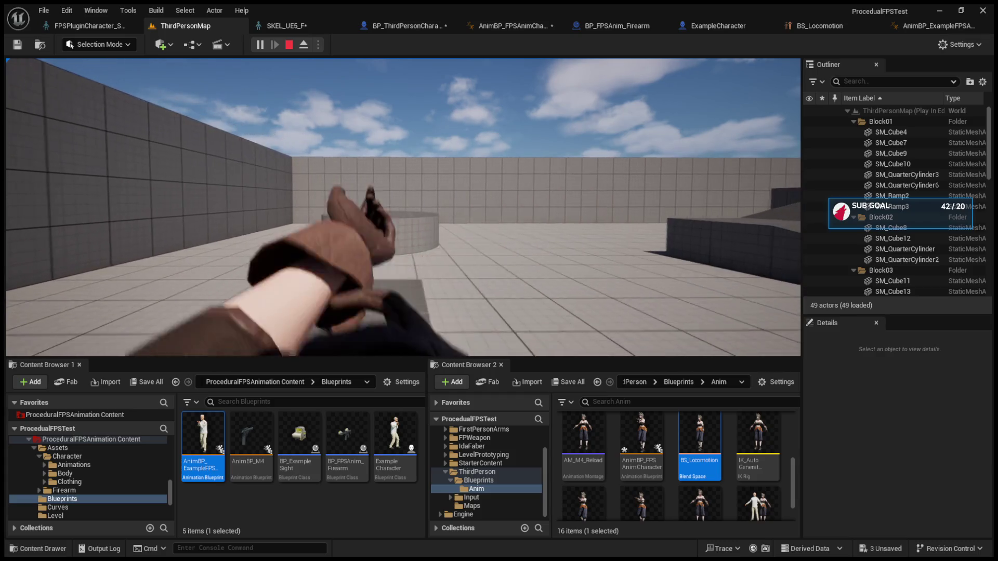
pyautogui.press('Escape')
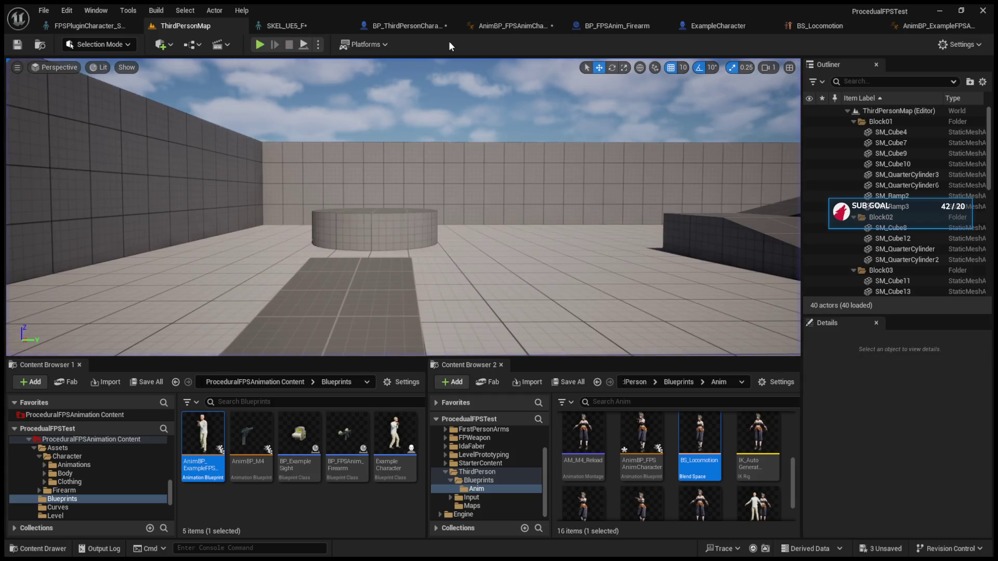
# Back in BS_Locomotion, enter 350 as the Velocity axis maximum.
pyautogui.click(504, 26)
pyautogui.click(706, 26)
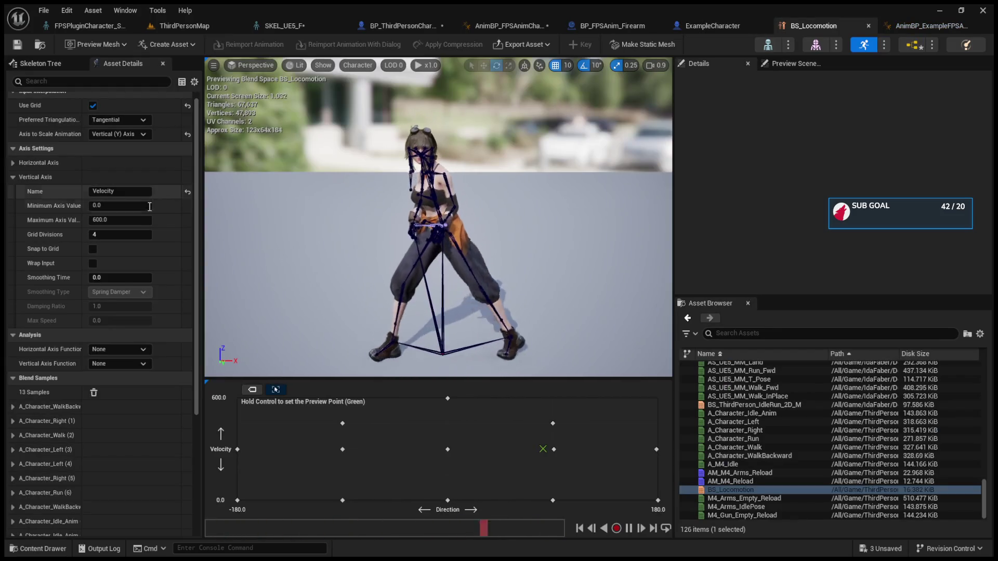
pyautogui.click(628, 529)
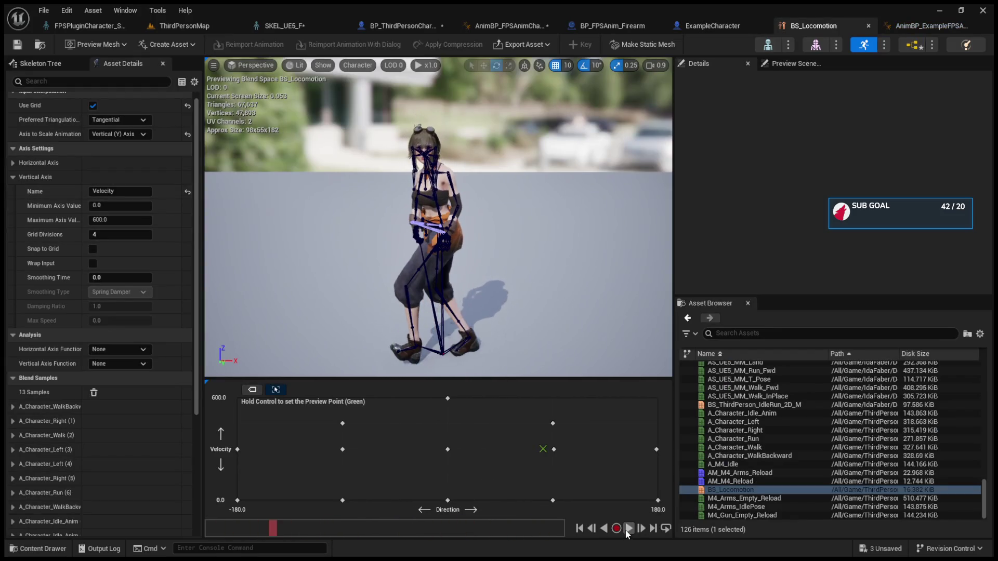
pyautogui.click(113, 221)
pyautogui.write('350')
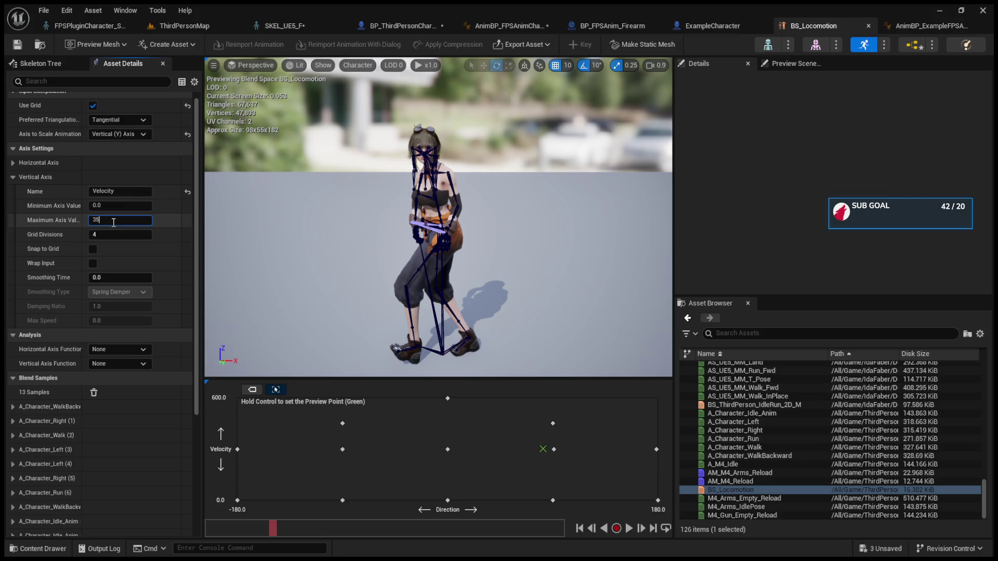
pyautogui.press('Return')
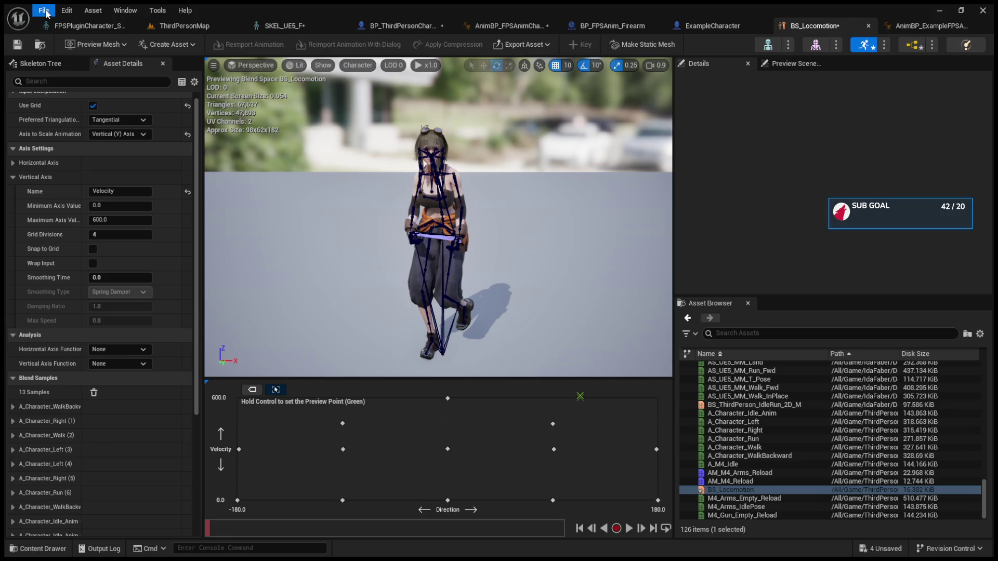
# Save all assets, preview a blend point, revert the Velocity maximum to 350 and save BS_Locomotion.
pyautogui.hotkey('ctrl', 'shift', 's')
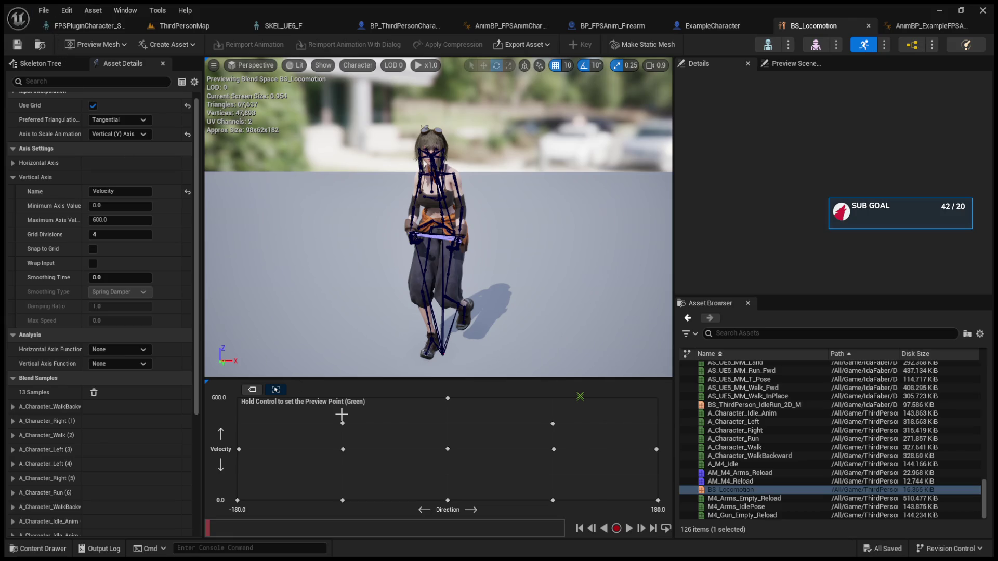
pyautogui.keyDown('ctrl'); pyautogui.click(331, 391); pyautogui.keyUp('ctrl')
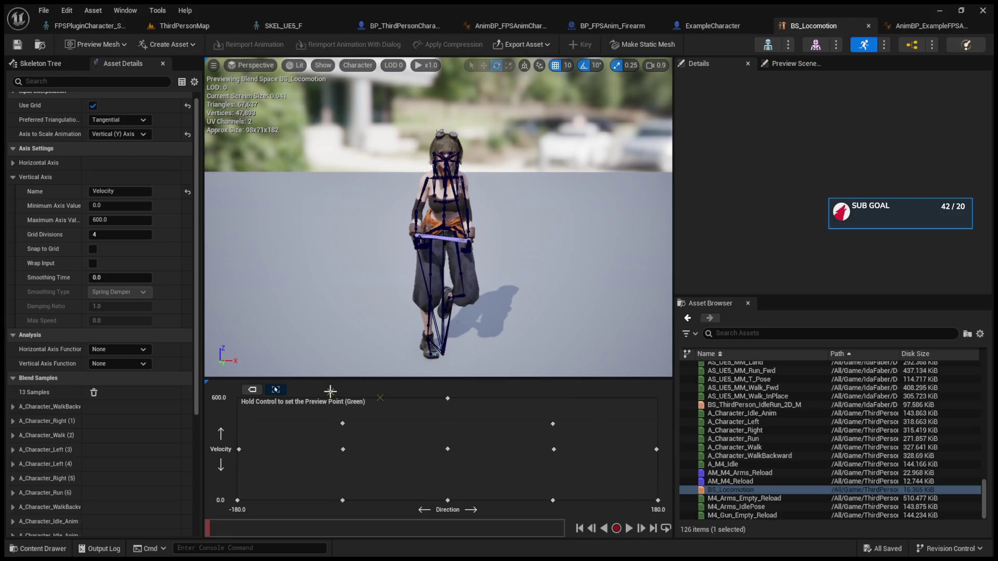
pyautogui.keyDown('ctrl'); pyautogui.click(330, 390); pyautogui.keyUp('ctrl')
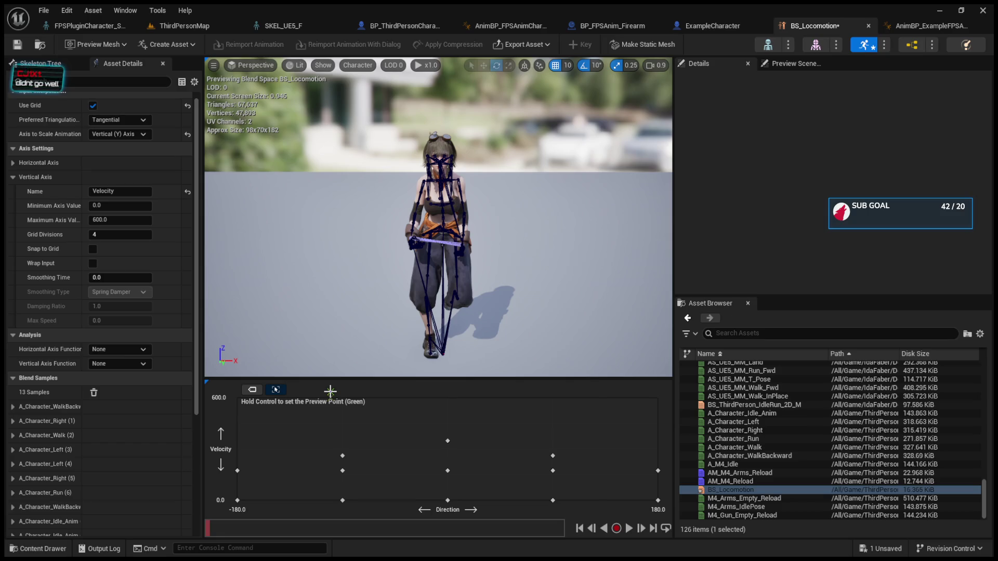
pyautogui.hotkey('ctrl', 'z')
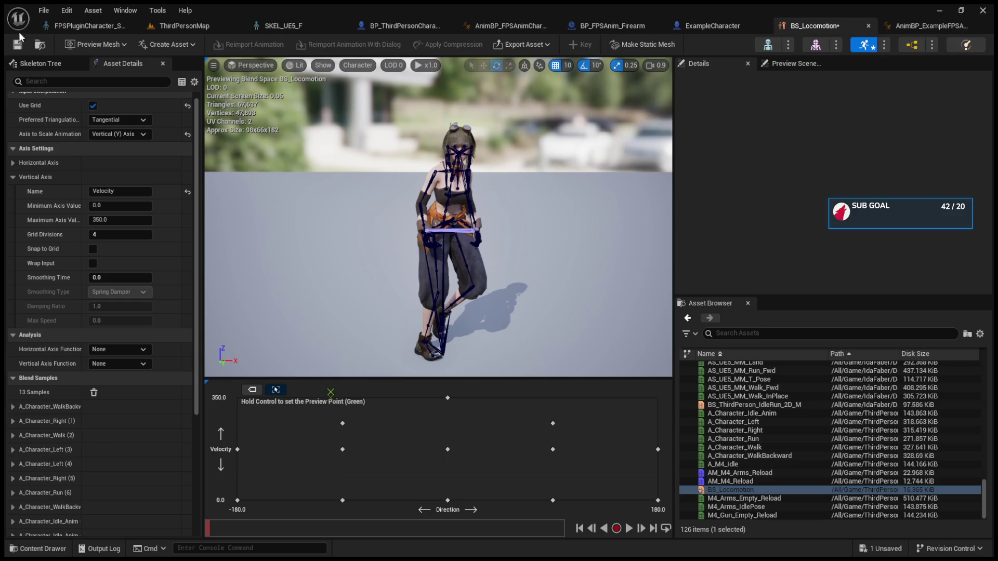
pyautogui.click(17, 44)
# Run a quick play test of the ThirdPersonMap level before changing anything.
pyautogui.click(104, 26)
pyautogui.click(156, 25)
pyautogui.click(260, 44)
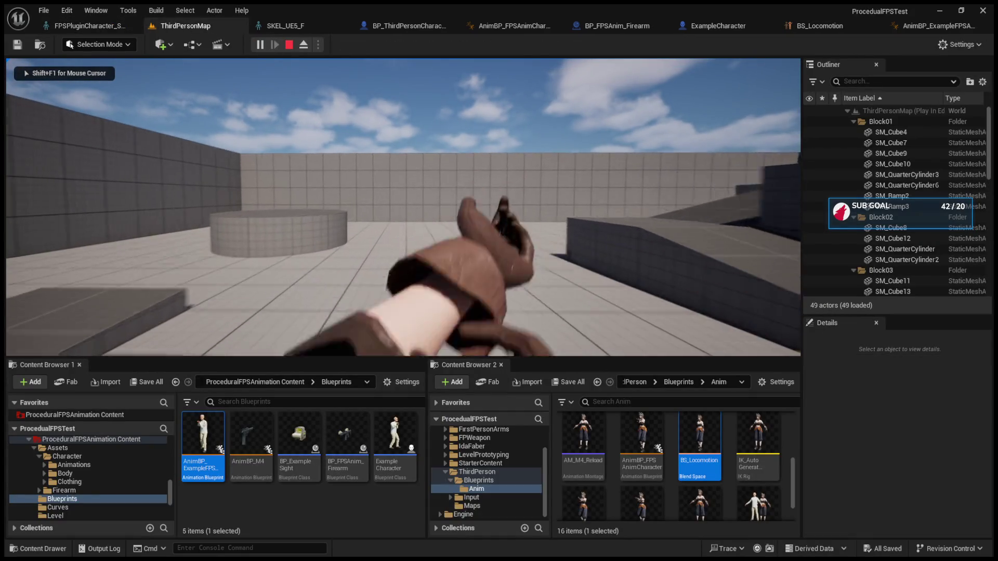
pyautogui.press('Escape')
# In BP_ThirdPersonCharacter, set the Character Movement Max Walk Speed to 350.
pyautogui.click(404, 27)
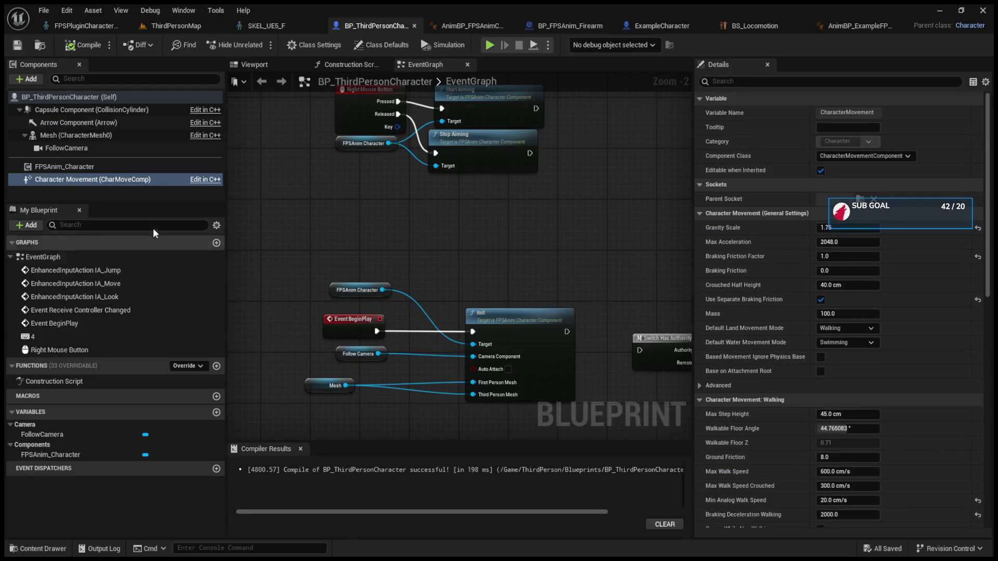
pyautogui.click(94, 164)
pyautogui.click(99, 180)
pyautogui.click(849, 472)
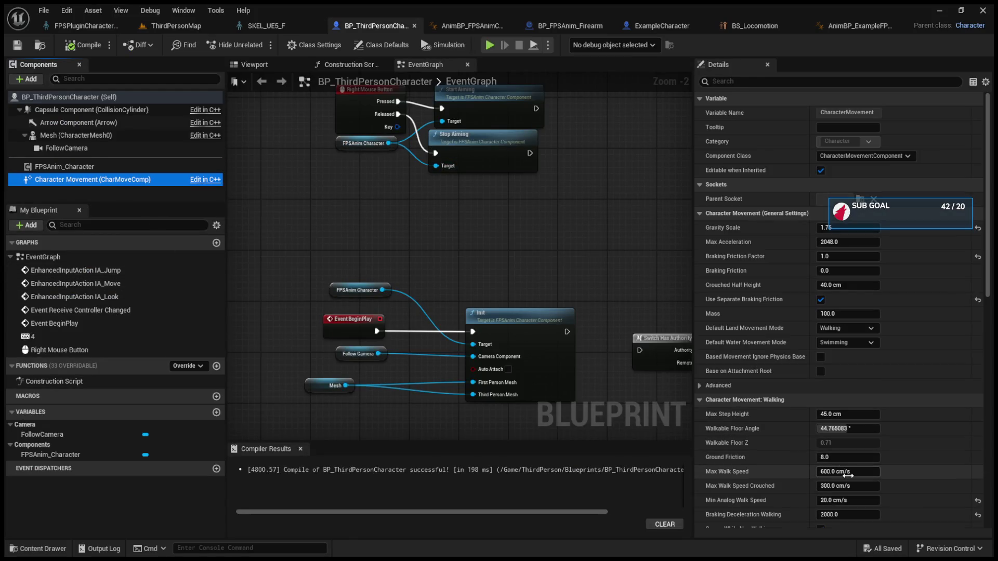
pyautogui.write('350')
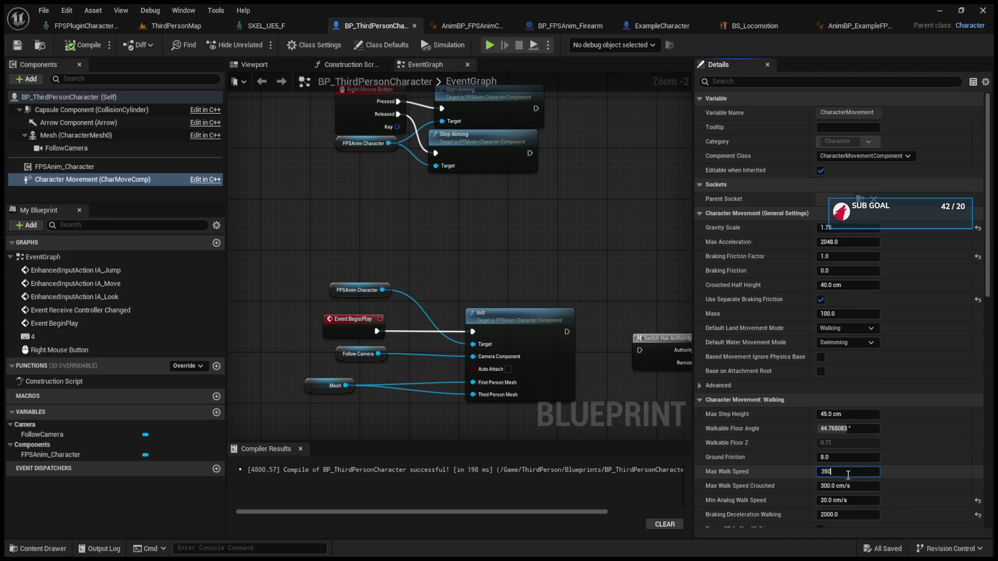
pyautogui.press('Return')
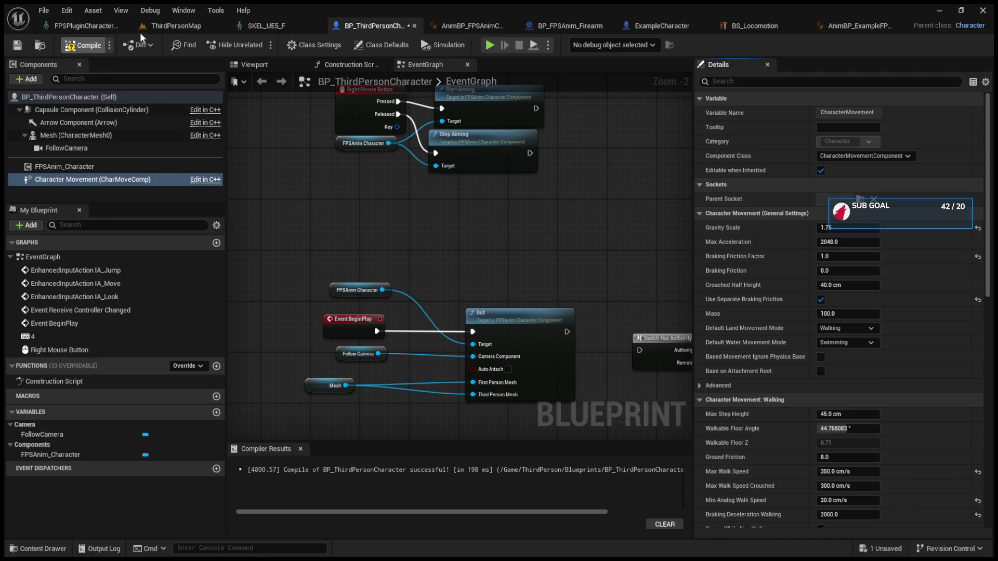
# Play ThirdPersonMap and walk the character forward to test the 350 walk speed.
pyautogui.click(168, 25)
pyautogui.click(260, 44)
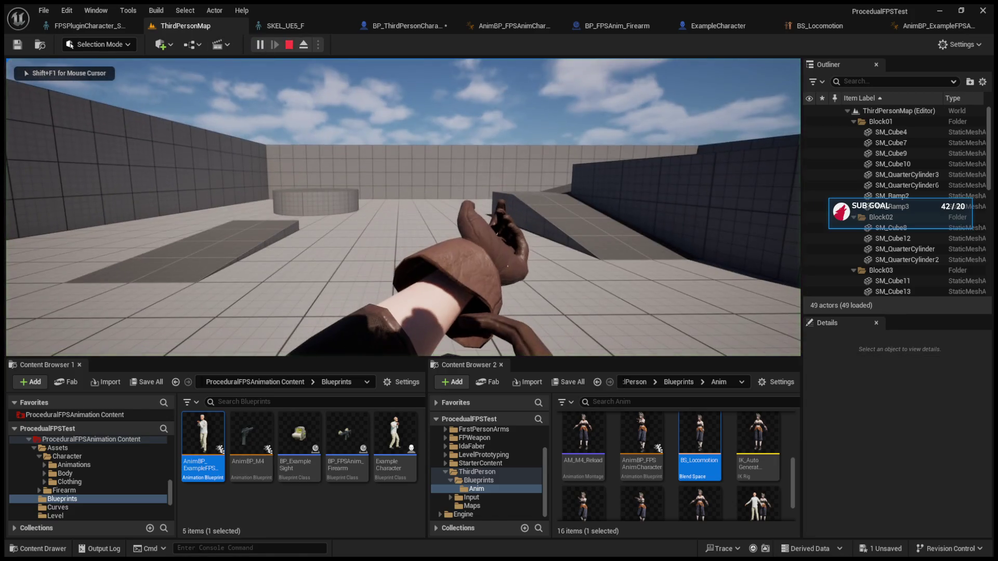
pyautogui.press('w')
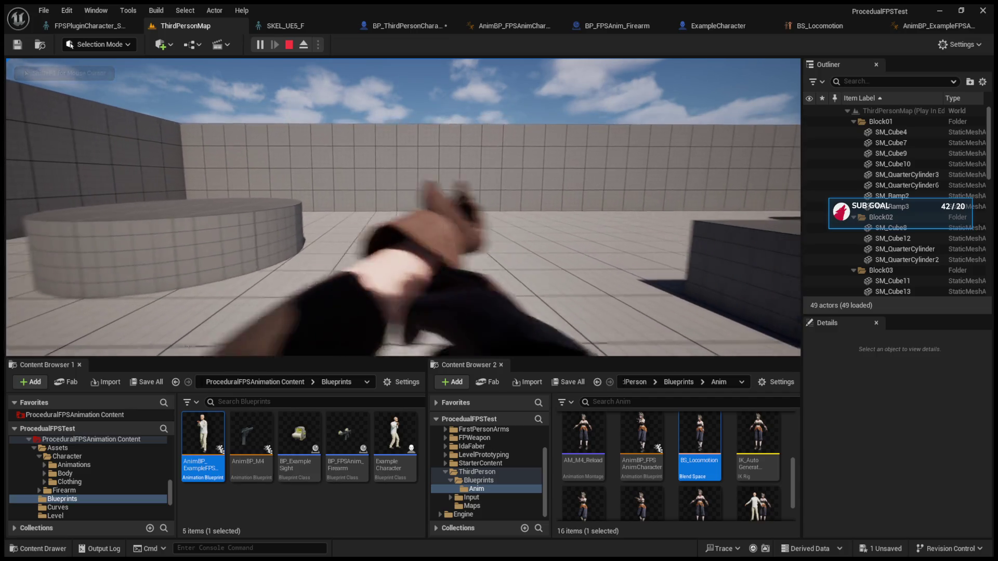
pyautogui.press('Escape')
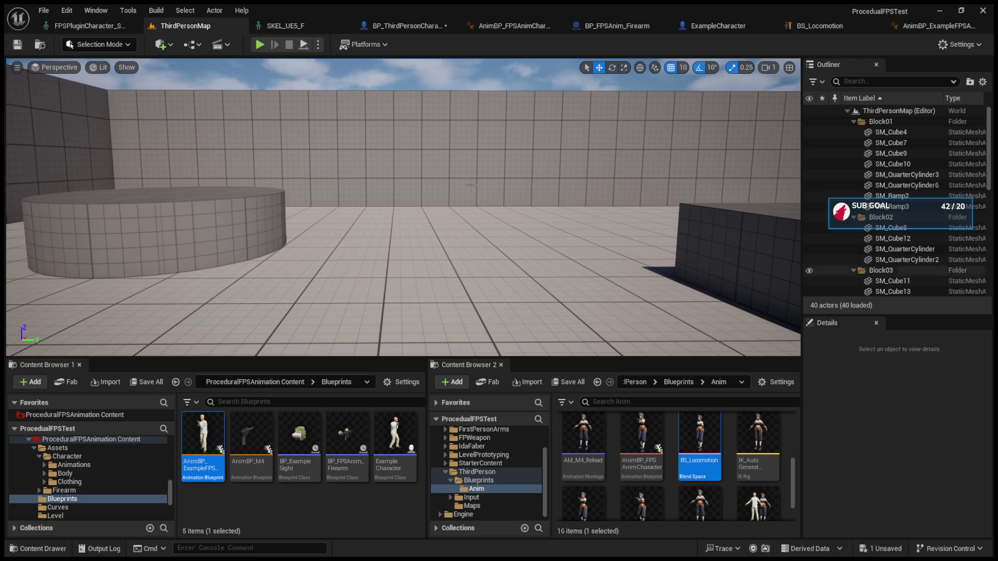
# Select the third-person character's FPSAnim_Character component and adjust its details.
pyautogui.click(397, 25)
pyautogui.click(78, 166)
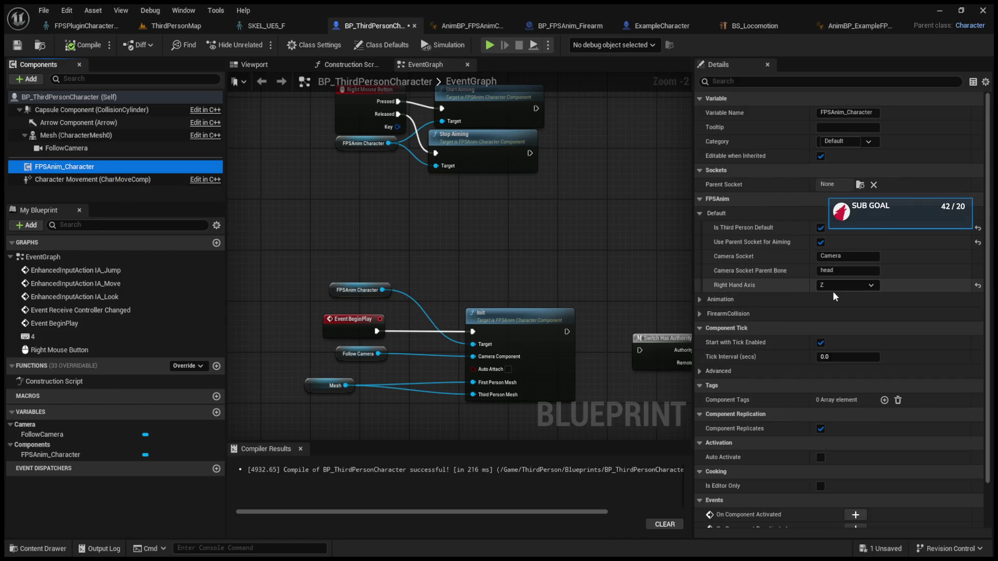
pyautogui.click(833, 290)
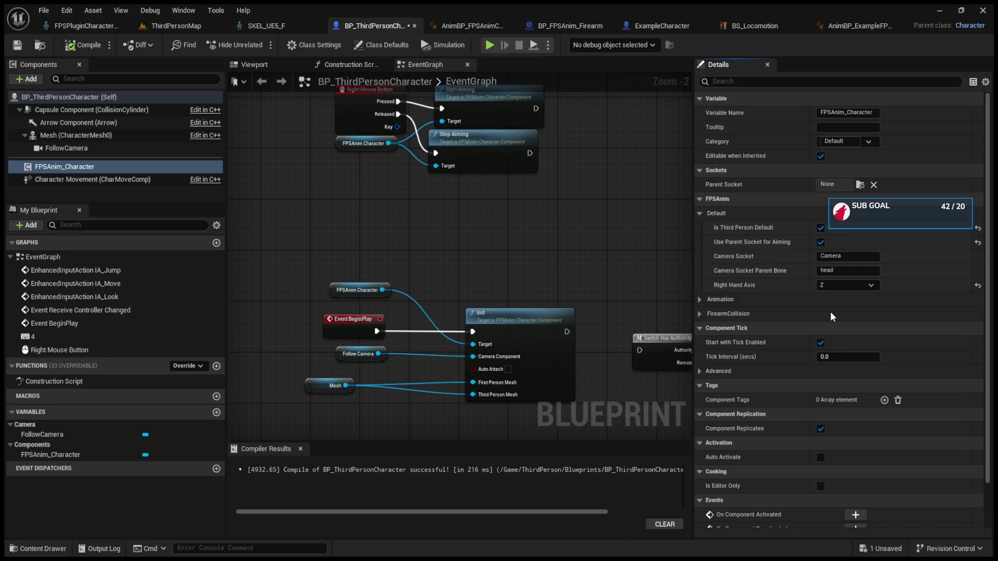
# Inspect the ExampleCharacter's Camera settings and FPSAnim_Character component for comparison.
pyautogui.click(570, 22)
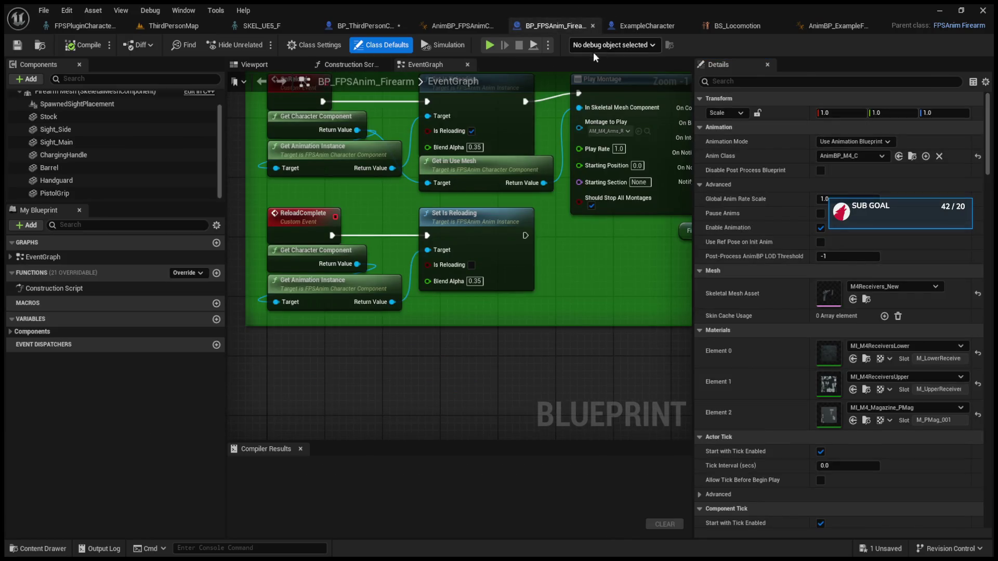
pyautogui.click(624, 26)
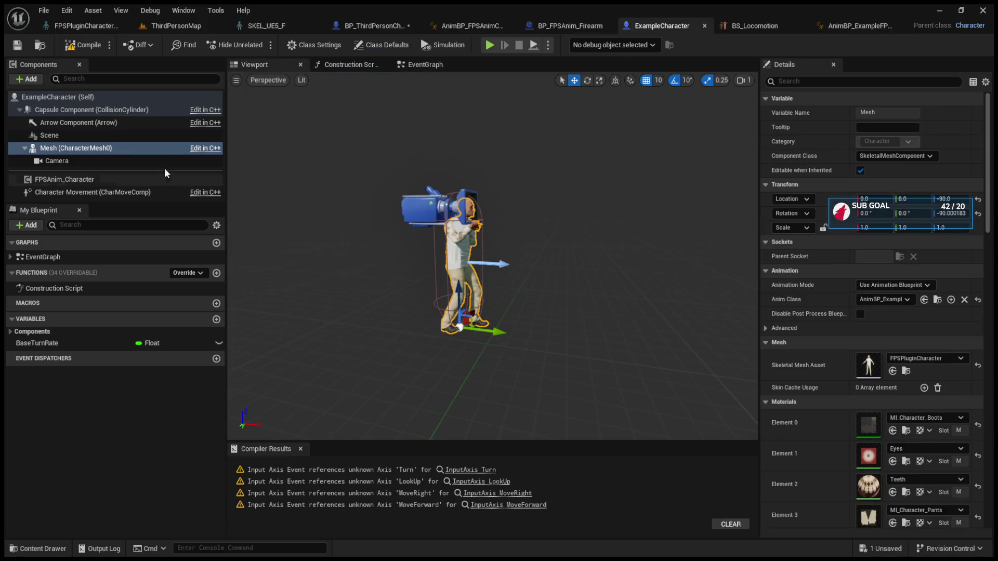
pyautogui.click(141, 161)
pyautogui.click(765, 257)
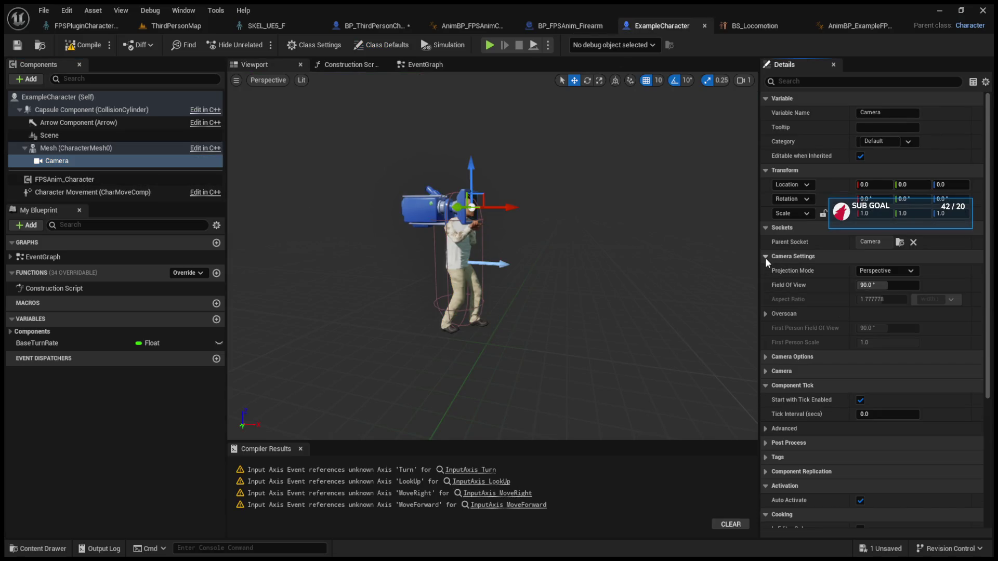
pyautogui.click(765, 257)
pyautogui.click(765, 271)
pyautogui.click(765, 271)
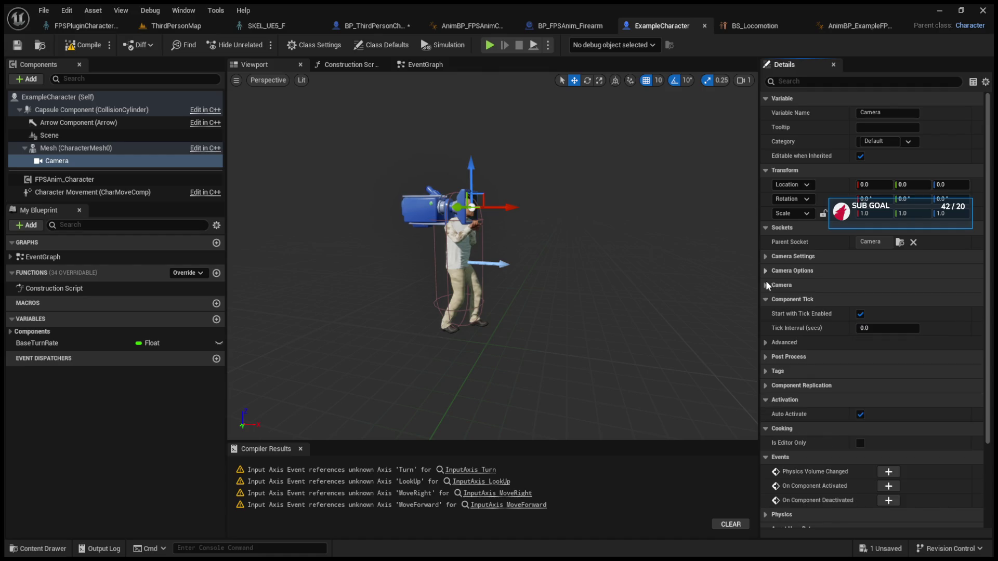
pyautogui.click(765, 286)
pyautogui.click(766, 285)
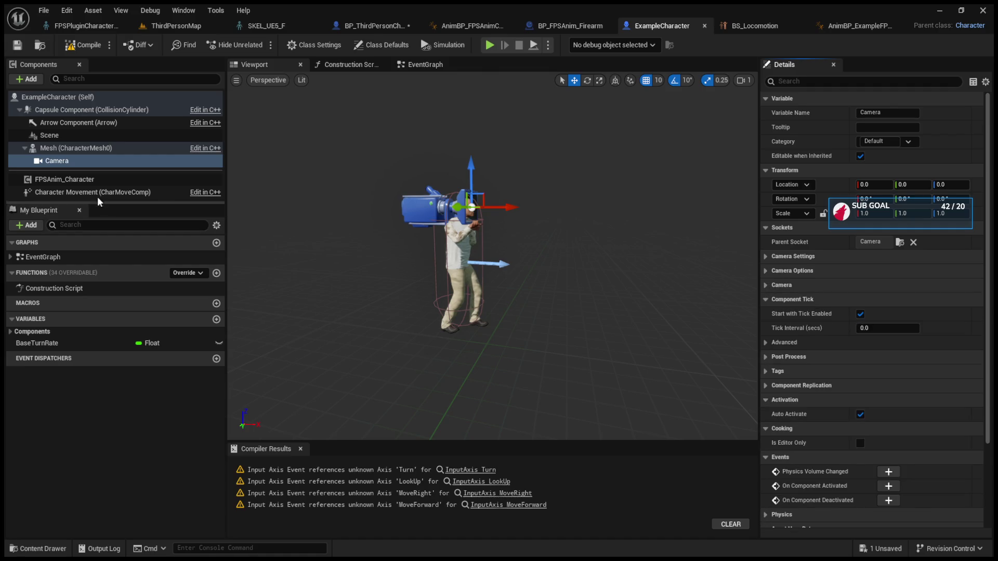
pyautogui.click(87, 180)
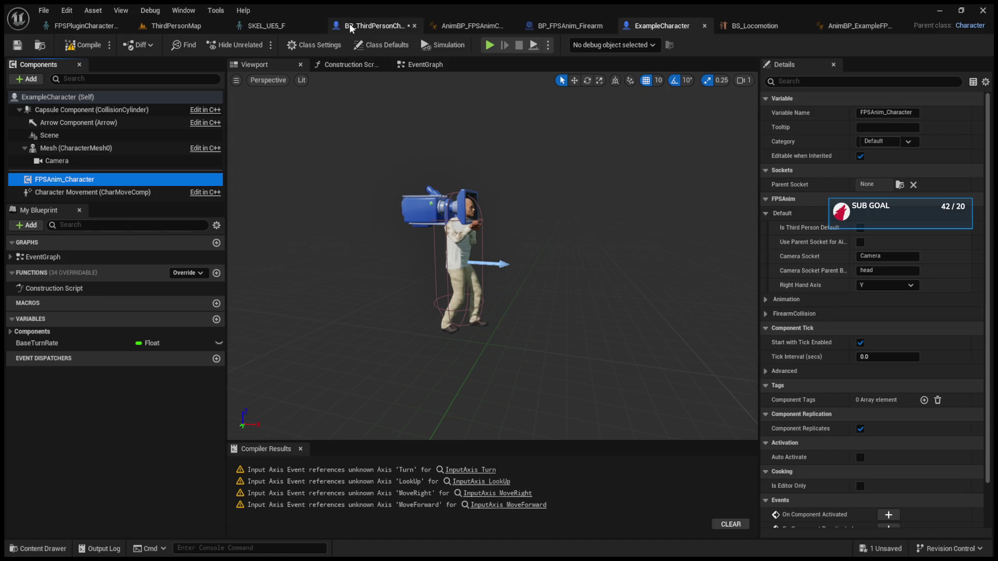
# Turn off Is Third Person Default and Use Parent Socket for Aiming on the character's FPSAnim component.
pyautogui.click(351, 29)
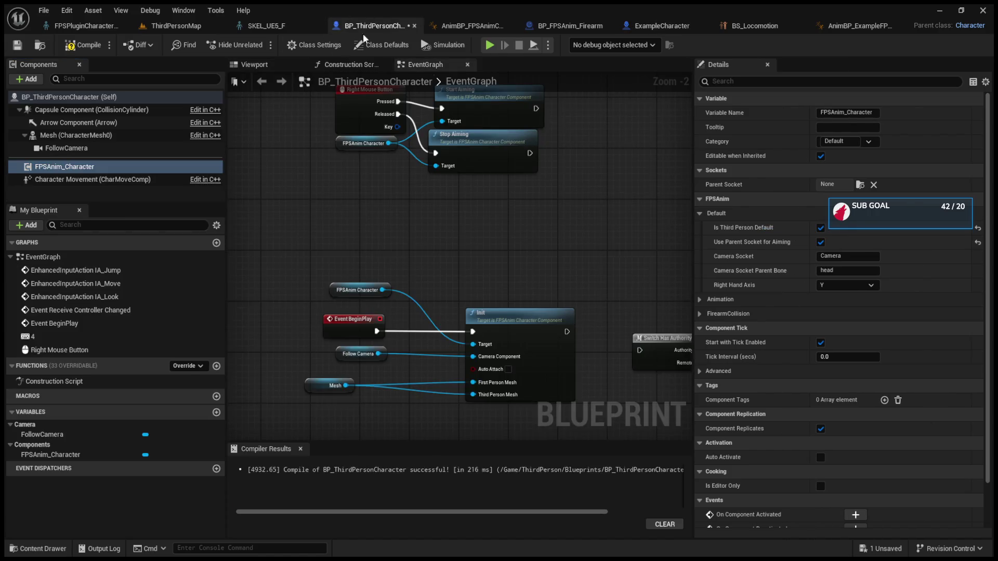
pyautogui.click(821, 243)
pyautogui.click(571, 26)
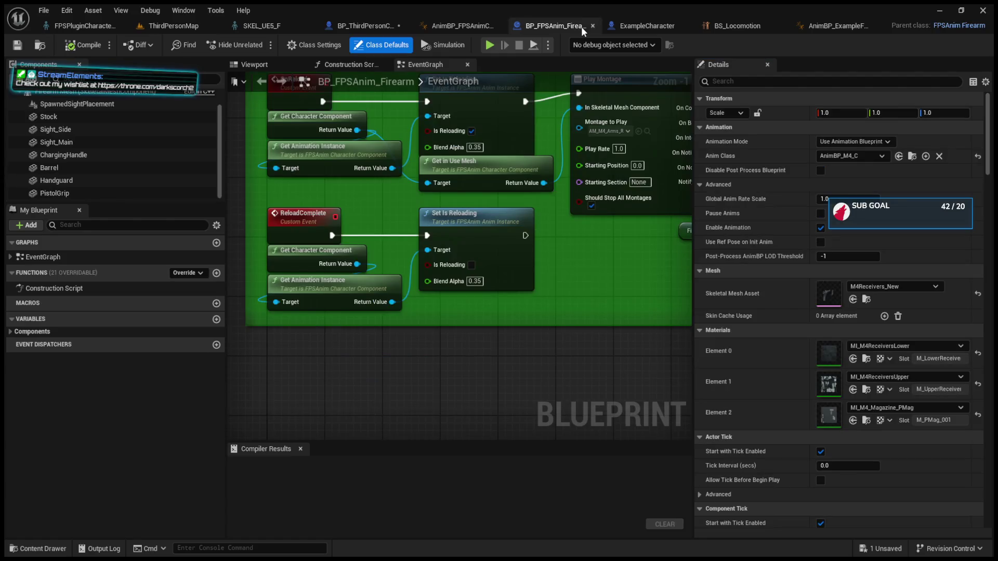
pyautogui.click(660, 27)
pyautogui.click(375, 26)
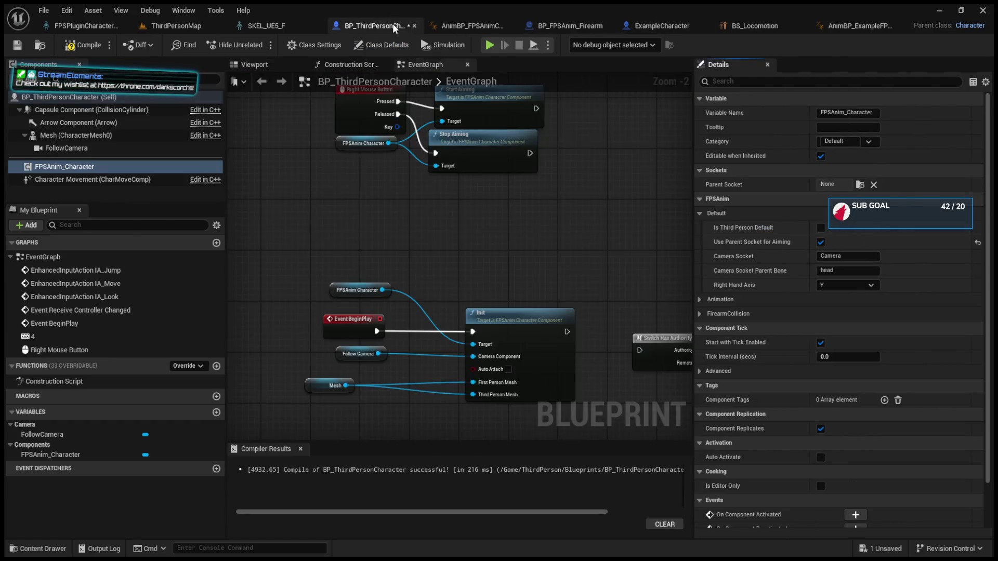
pyautogui.click(821, 243)
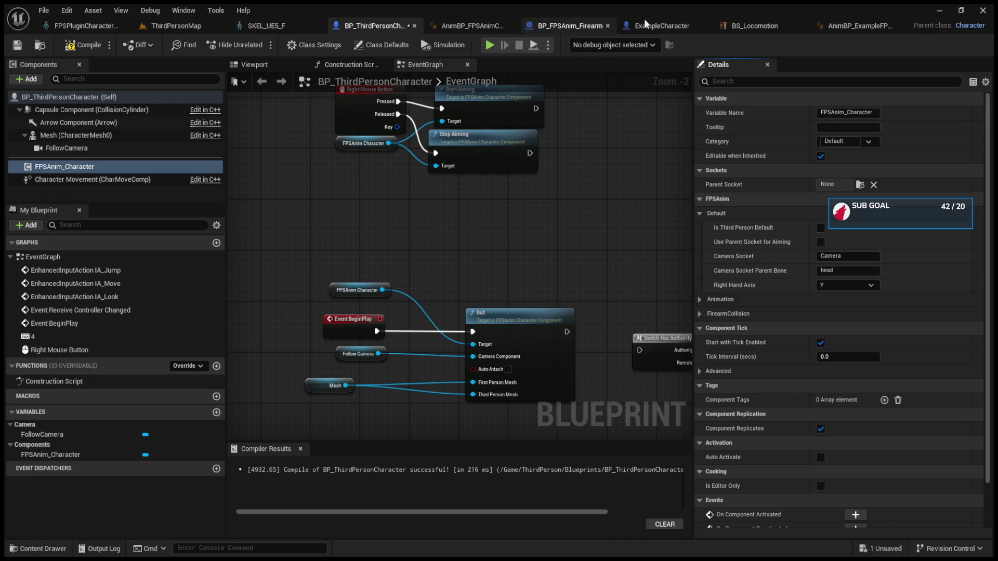
# Check the ExampleCharacter's Camera and Character Movement settings, where Max Walk Speed is 150.
pyautogui.click(657, 24)
pyautogui.click(133, 163)
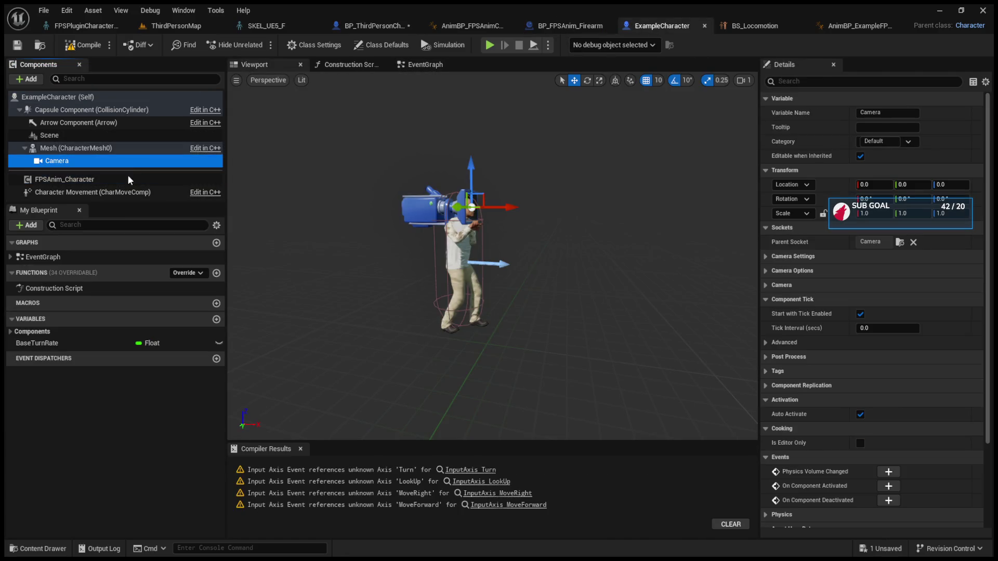
pyautogui.click(130, 192)
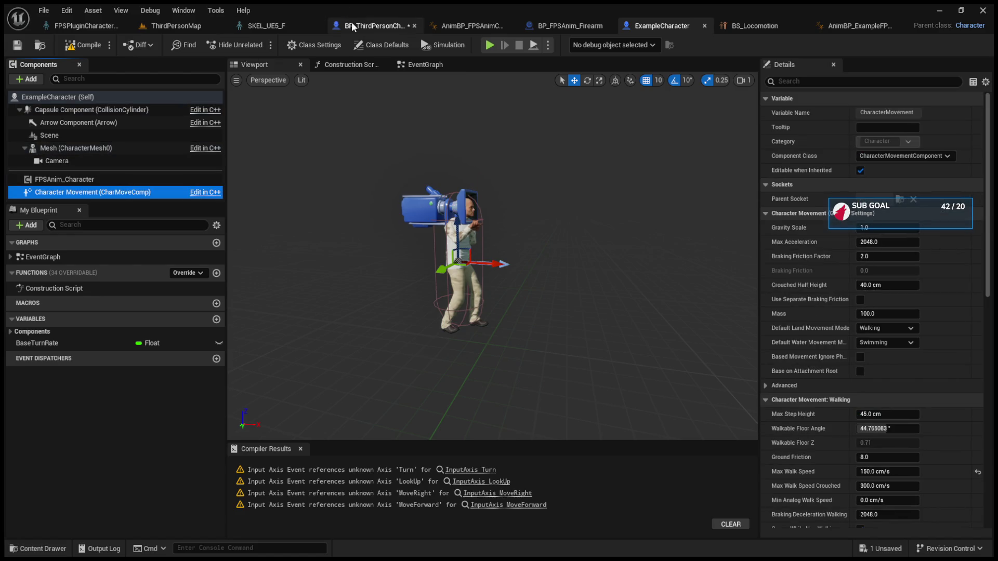
pyautogui.click(374, 26)
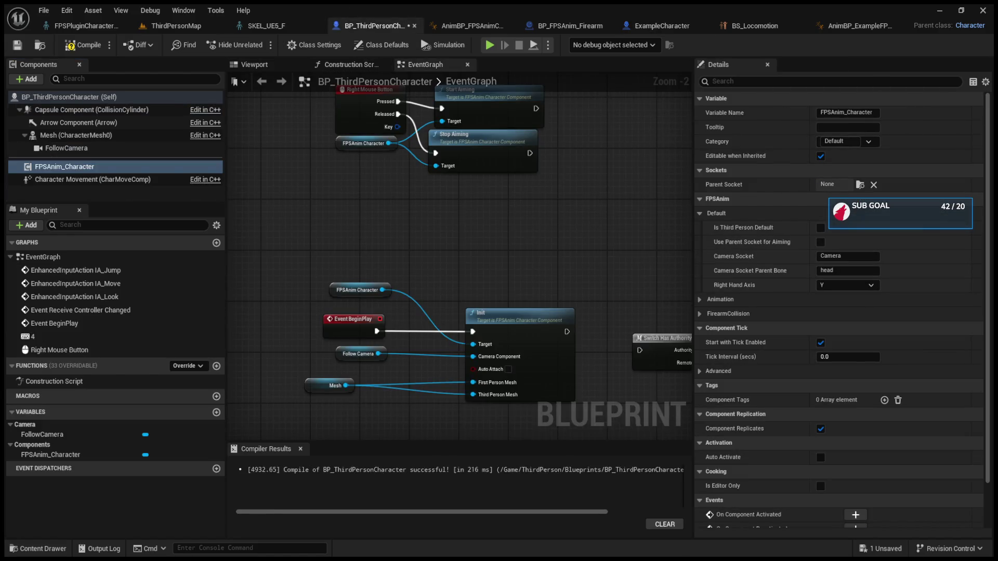
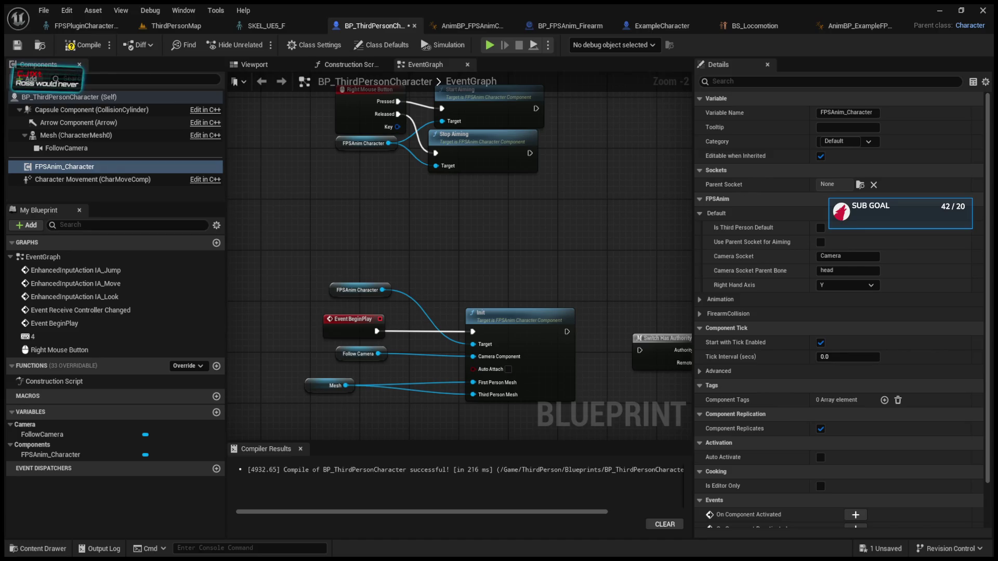
# Launch Play In Editor in ThirdPersonMap to test the character with the FPS animation component.
pyautogui.scroll(-2, 493, 291)
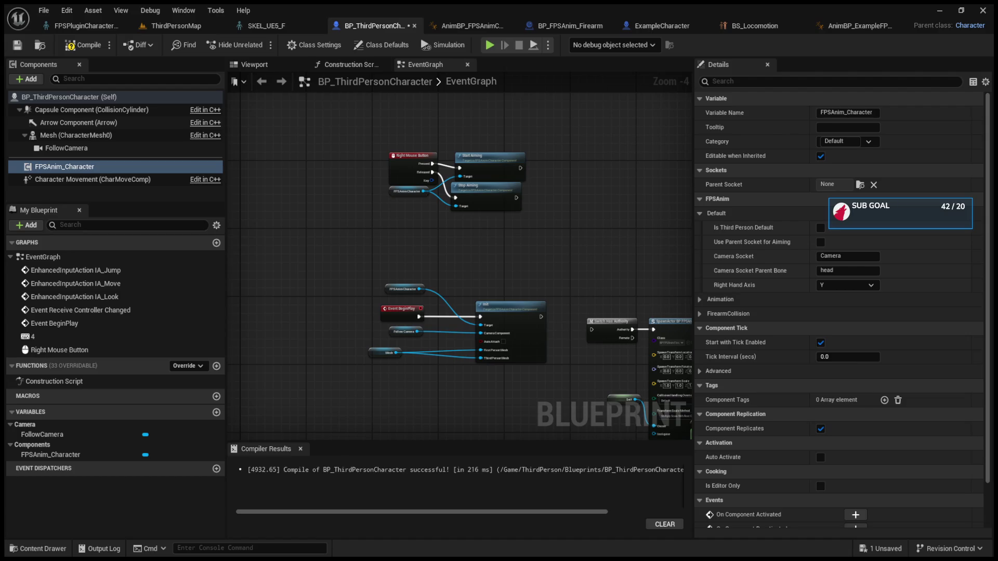
pyautogui.hotkey('alt', 'p')
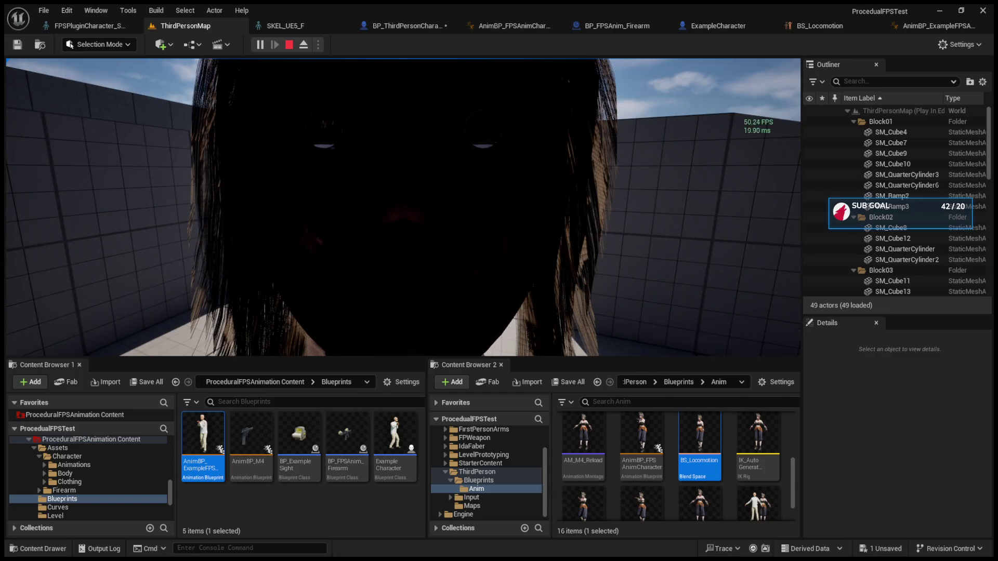
# Stop the ThirdPersonMap play session with Esc.
pyautogui.press('Escape')
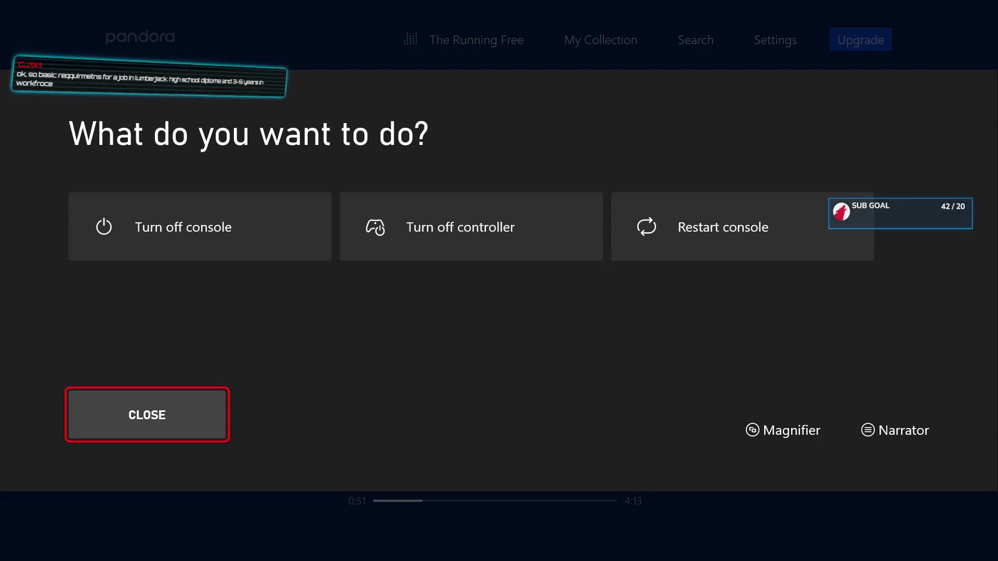
# Close the console power options to return to 'The Running Free' in Pandora.
pyautogui.press('Return')
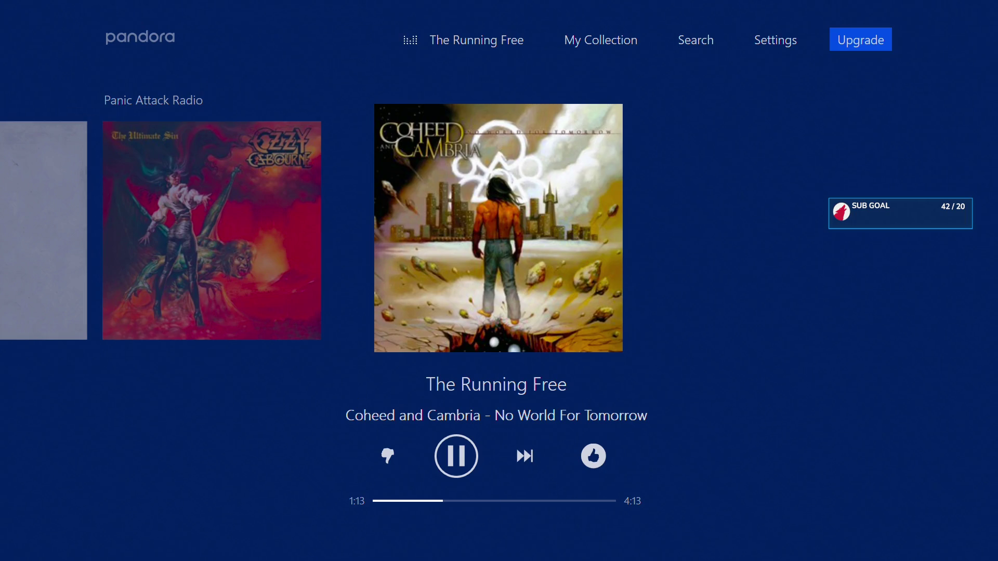
# Bring up the Xbox guide and go to the Home dashboard, leaving Pandora playing.
pyautogui.press('super')
pyautogui.press('Return')
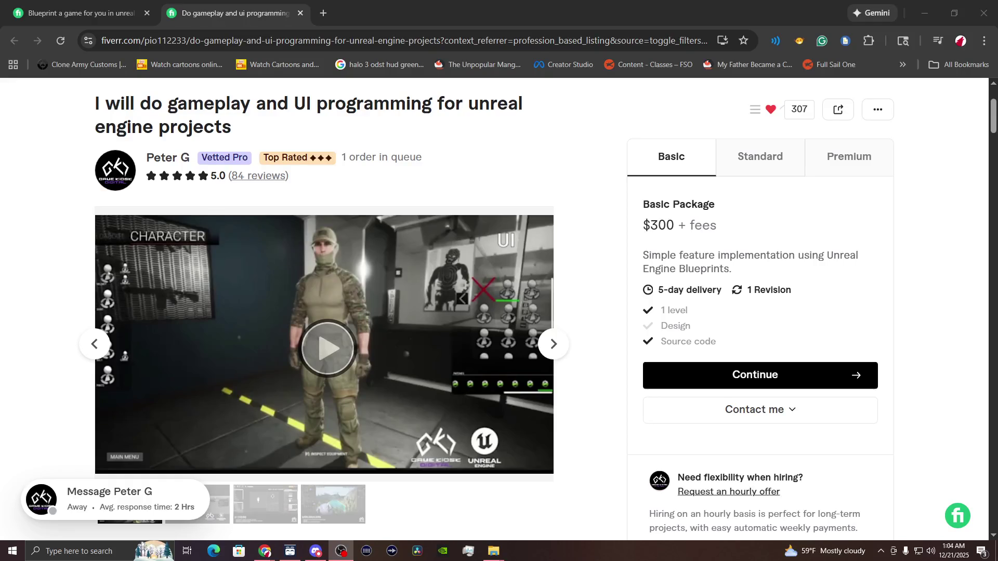
# Watch the gameplay and UI gig's preview video full screen, then switch to the blueprint-a-game gig.
pyautogui.click(420, 384)
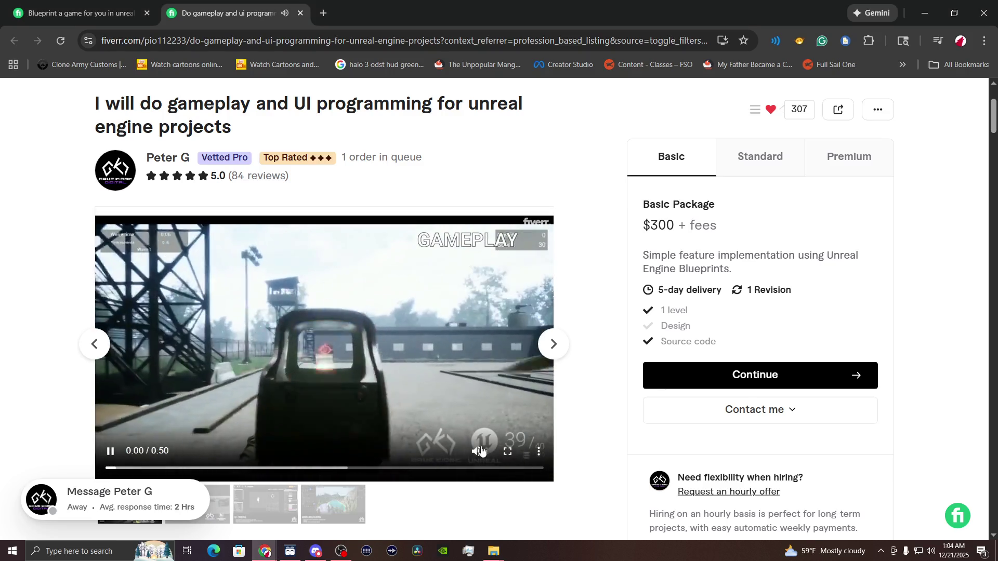
pyautogui.click(521, 455)
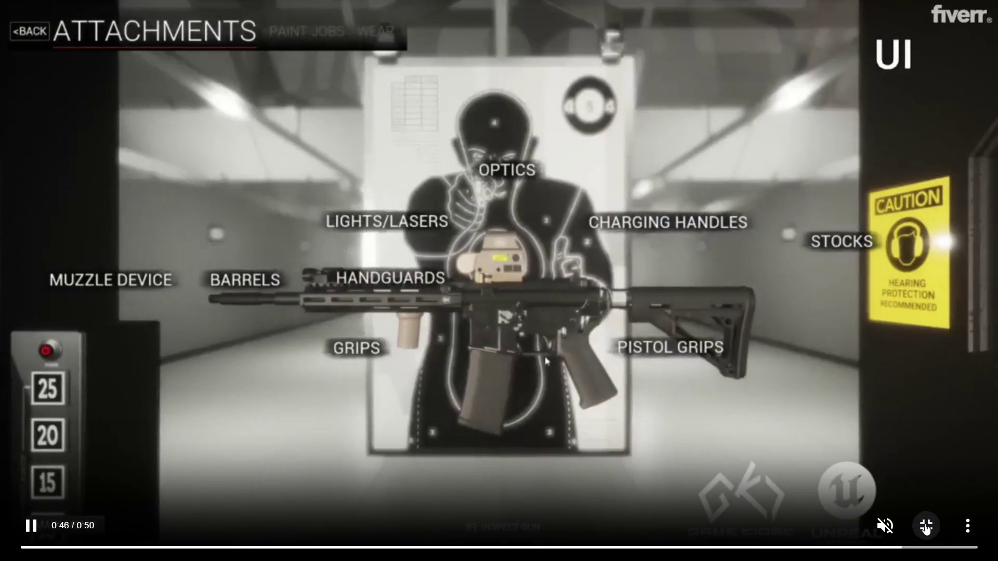
pyautogui.click(926, 527)
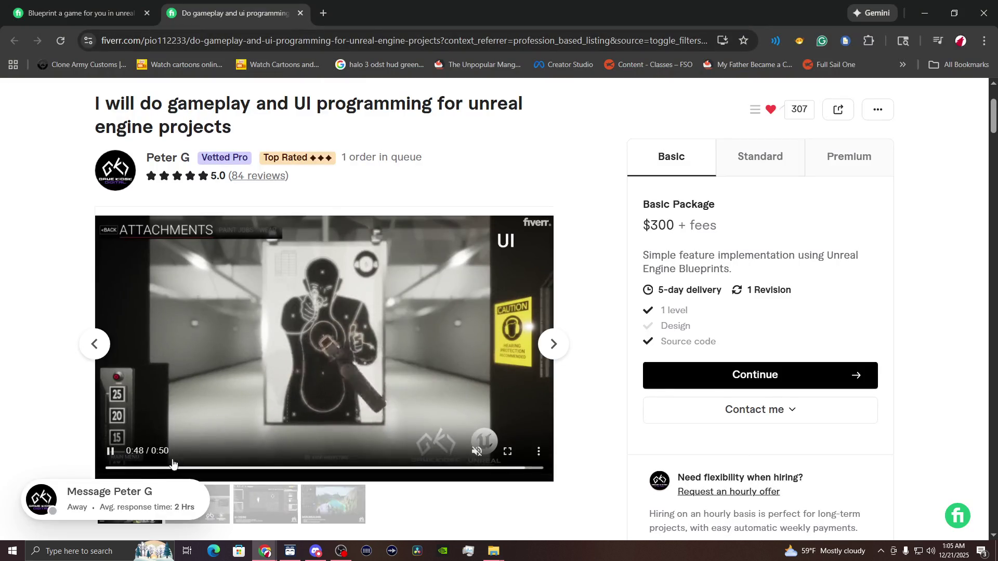
pyautogui.click(78, 13)
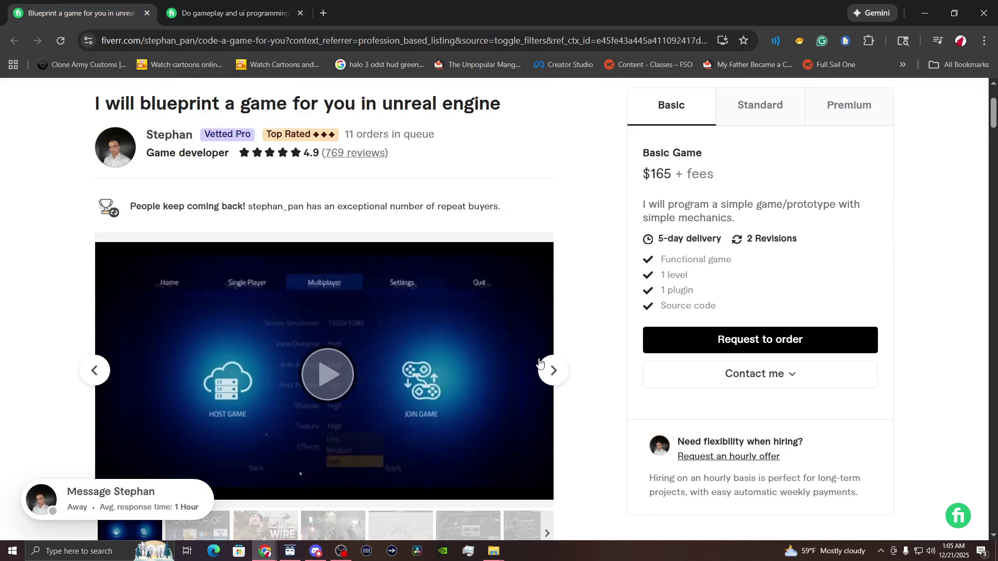
# Play the blueprint-a-game gig's preview video in full screen.
pyautogui.scroll(-2, 568, 352)
pyautogui.scroll(3, 586, 368)
pyautogui.scroll(-2, 577, 364)
pyautogui.click(318, 341)
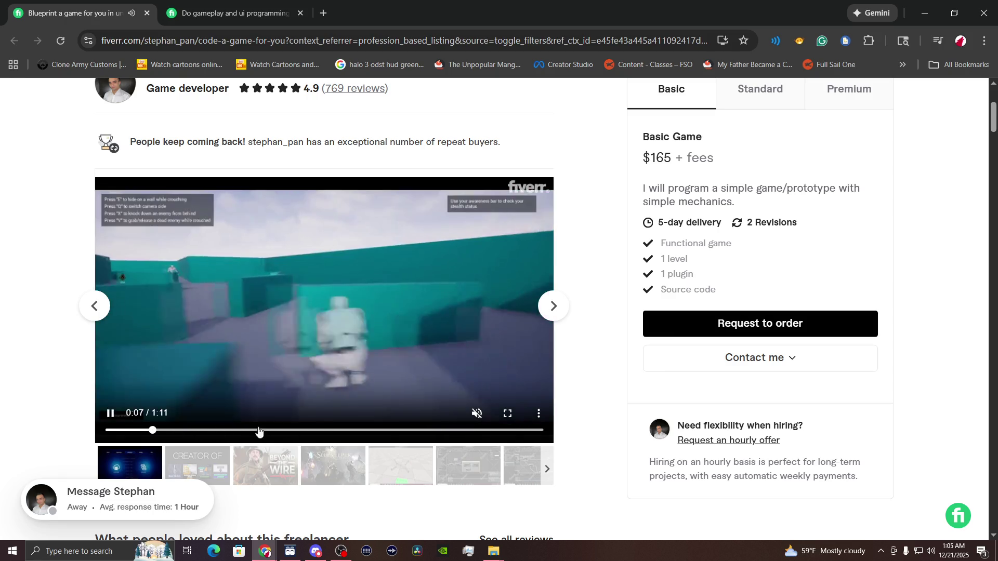
pyautogui.click(507, 414)
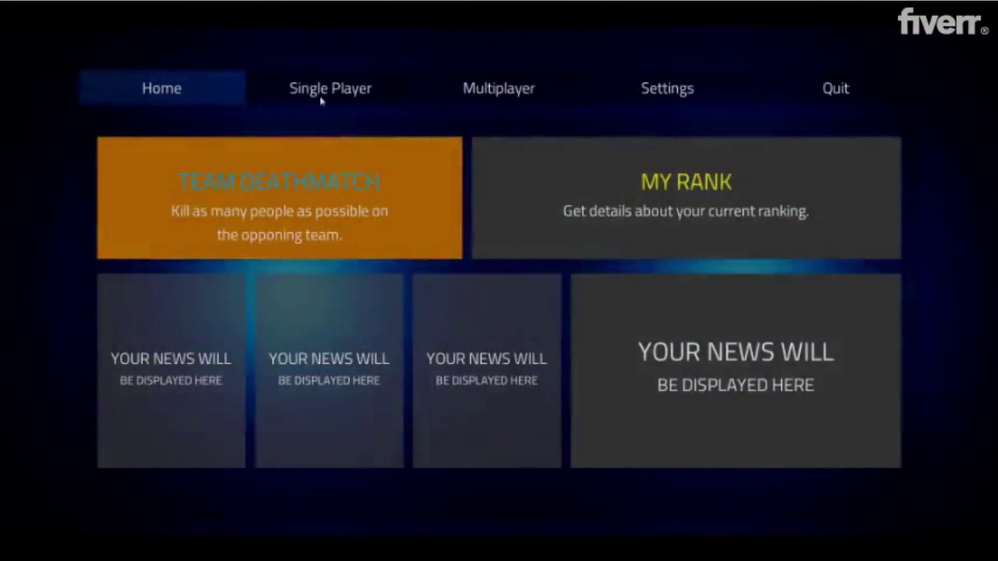
# Skip ahead through the preview video to near its end and exit full screen.
pyautogui.click(321, 99)
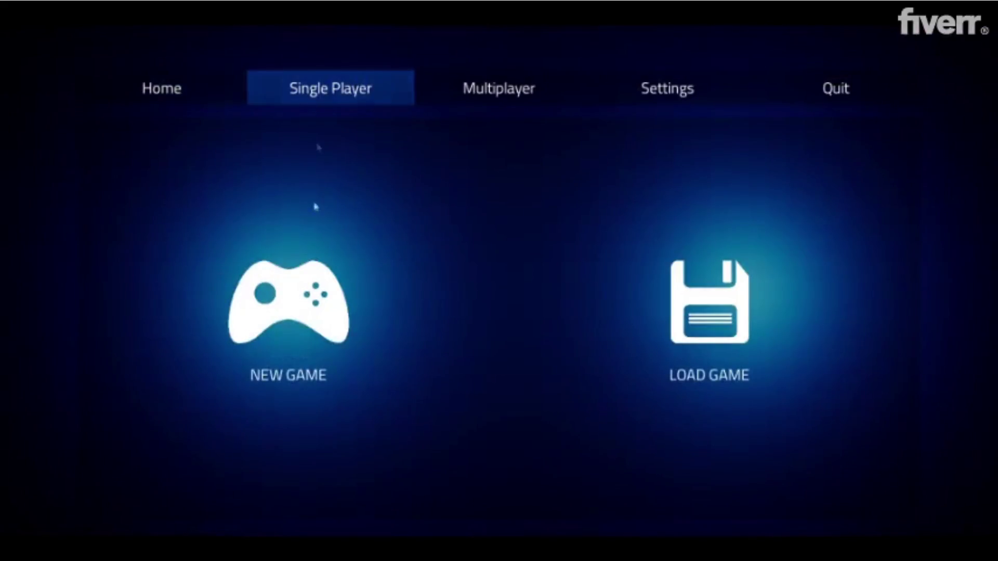
pyautogui.click(679, 314)
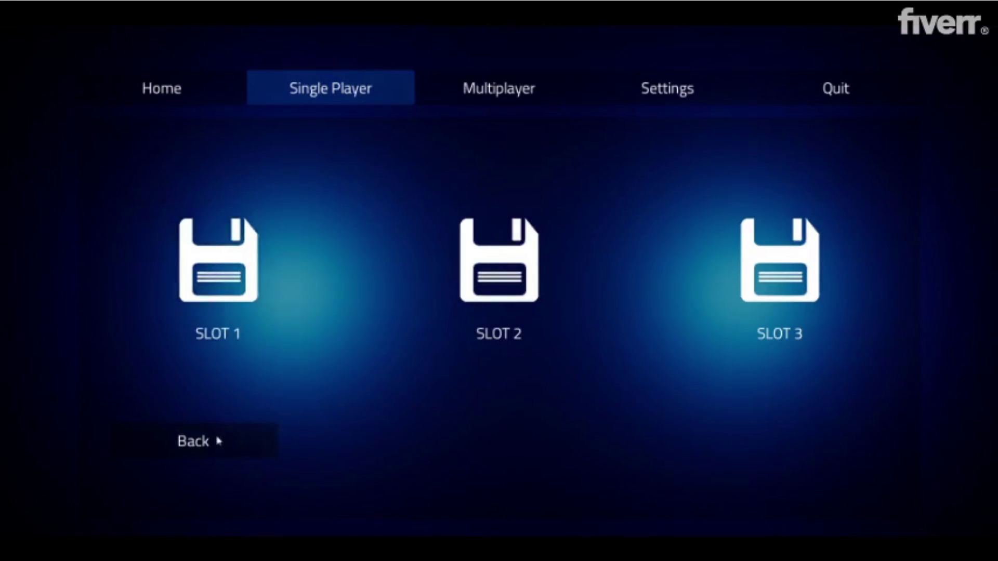
pyautogui.click(218, 441)
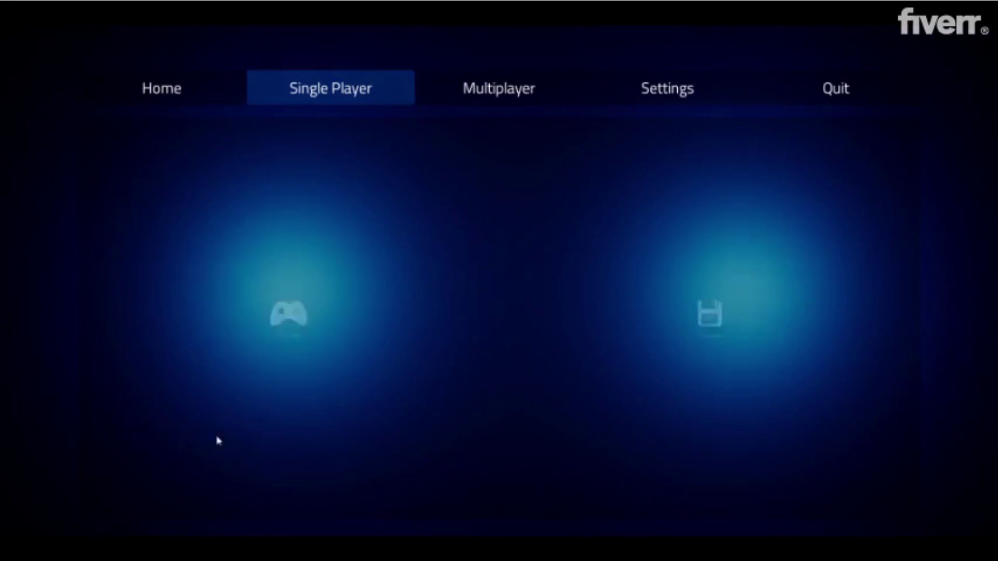
pyautogui.click(517, 99)
pyautogui.moveTo(529, 555)
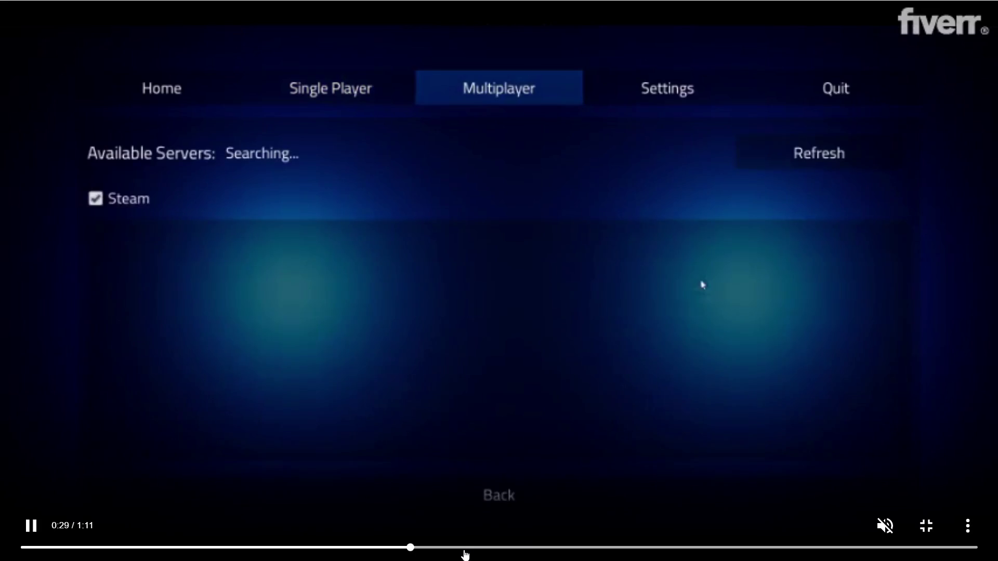
pyautogui.click(646, 549)
pyautogui.click(740, 549)
pyautogui.click(820, 549)
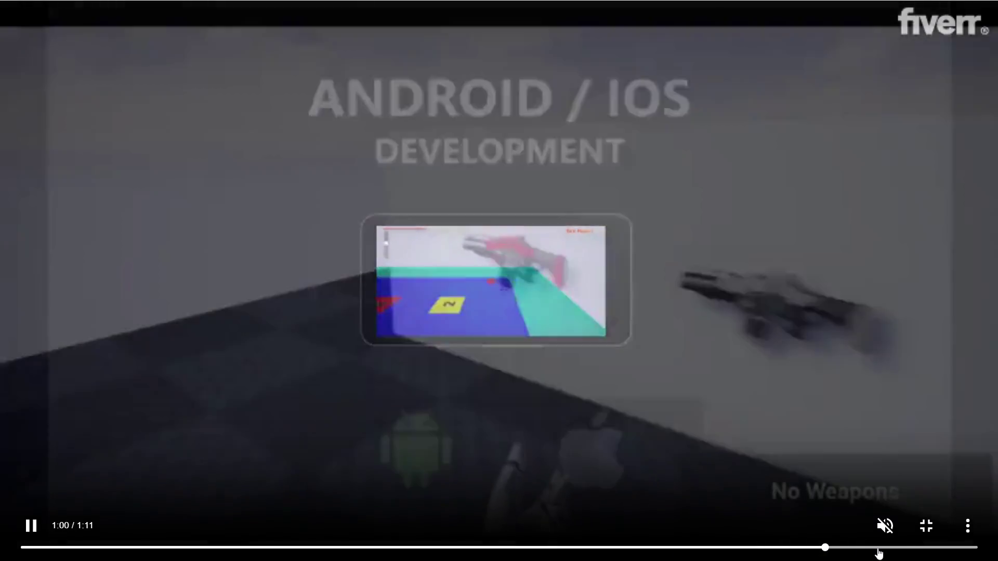
pyautogui.press('Escape')
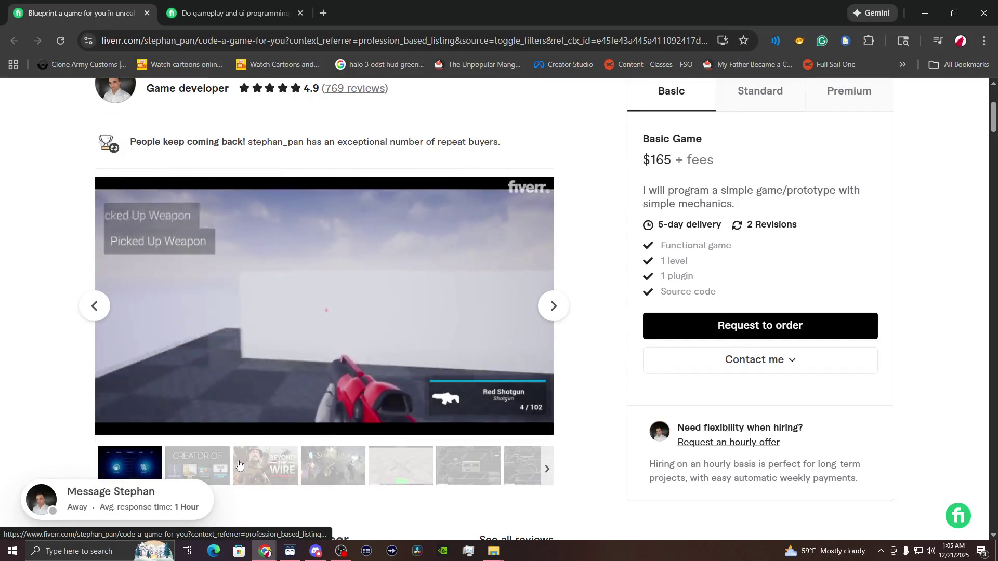
# Switch to the gameplay and UI programming gig and browse its gallery slides.
pyautogui.moveTo(386, 356)
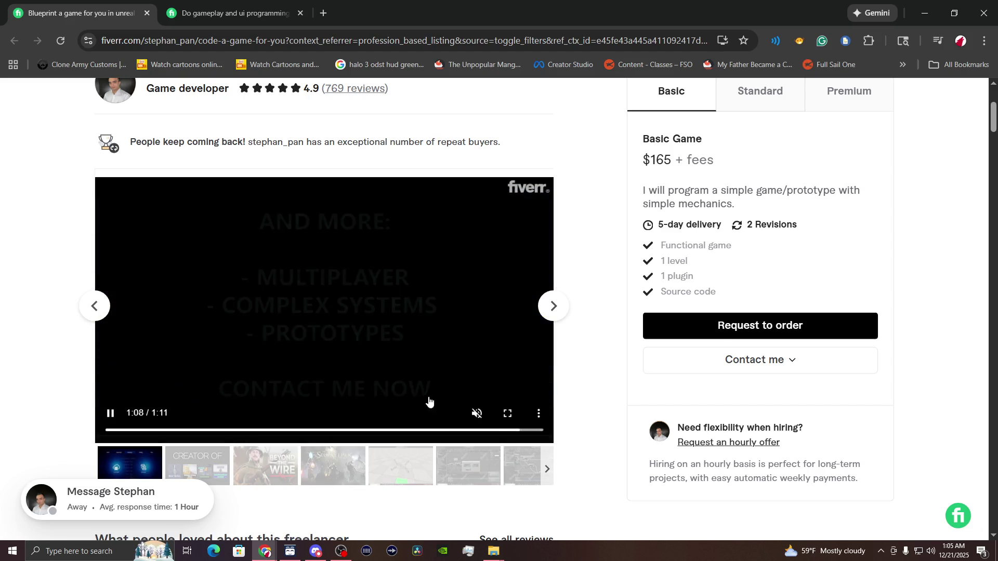
pyautogui.scroll(-5, 572, 416)
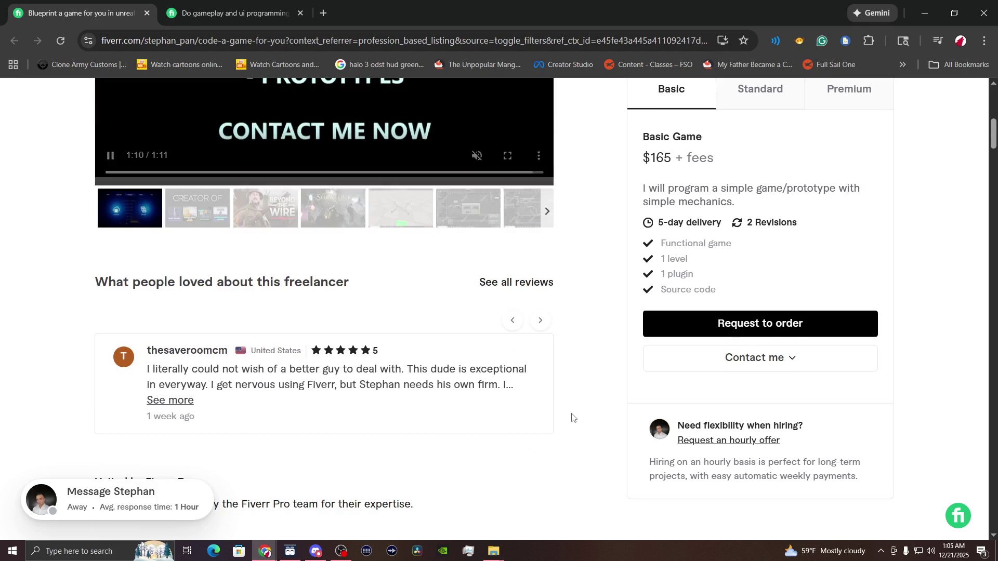
pyautogui.hotkey('ctrl', 'Tab')
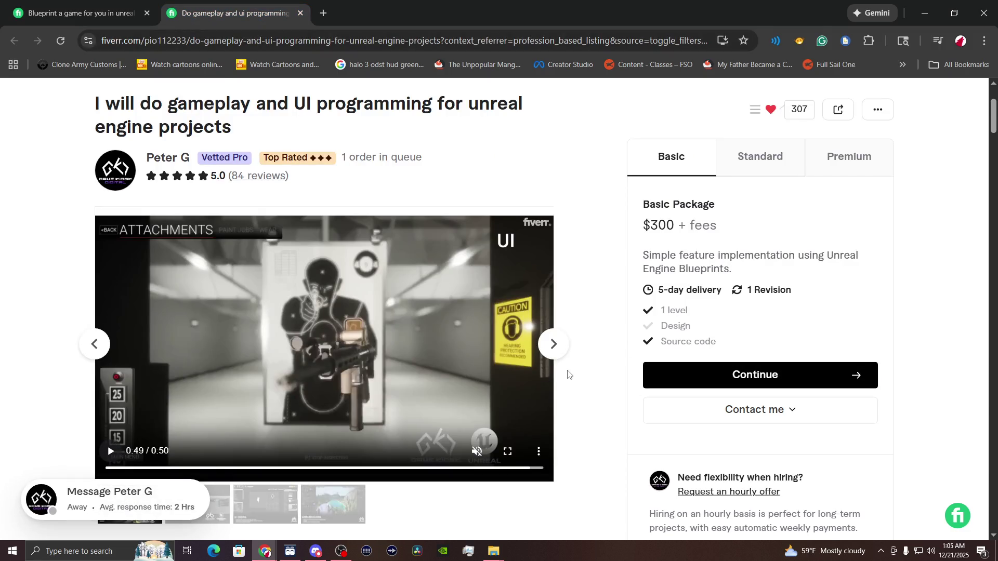
pyautogui.scroll(-1, 569, 375)
pyautogui.click(242, 380)
pyautogui.click(214, 378)
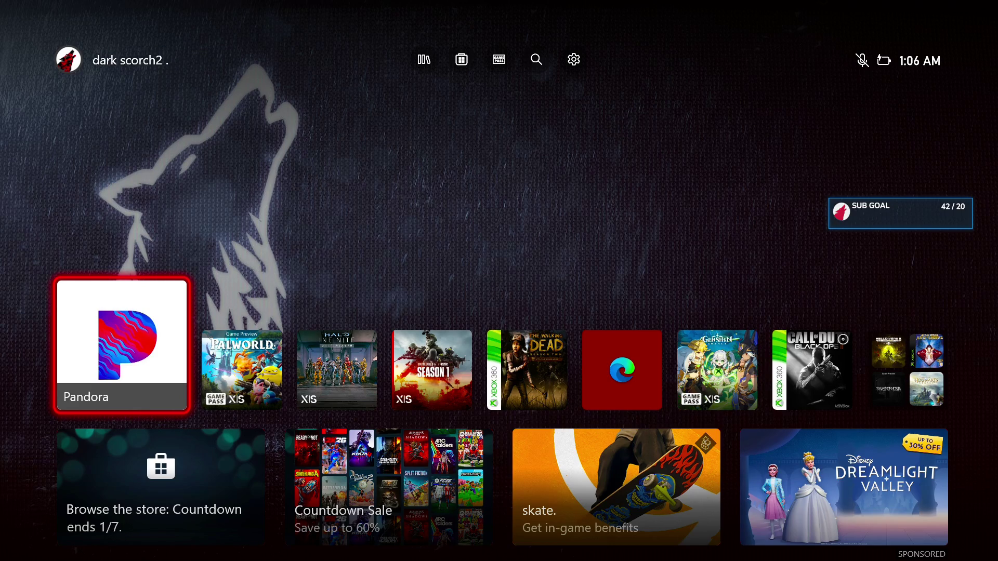
# Quit Pandora from its options menu and open the library of 15 installed games.
pyautogui.press('Menu')
pyautogui.press('Down')
pyautogui.press('Down')
pyautogui.press('Down')
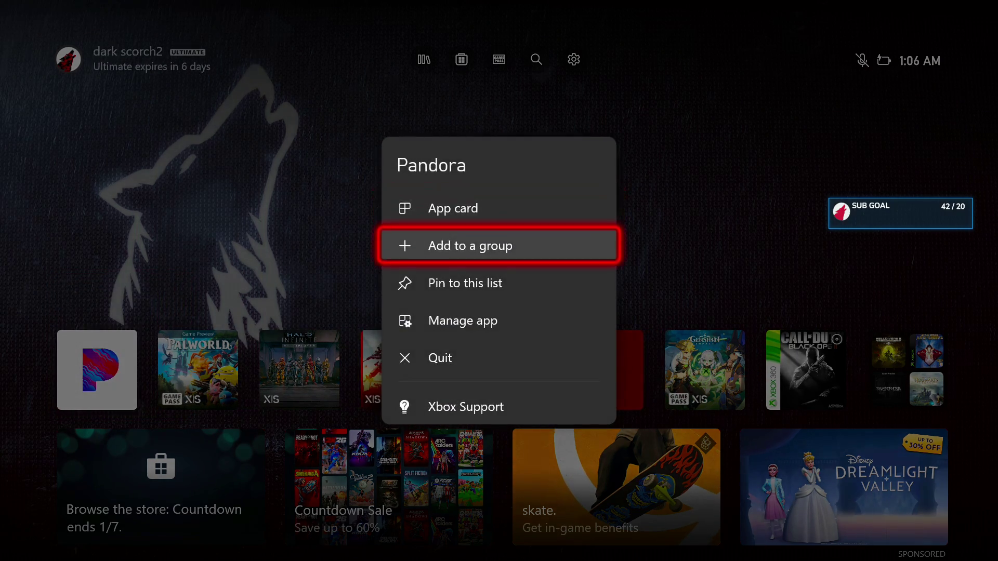
pyautogui.press('Return')
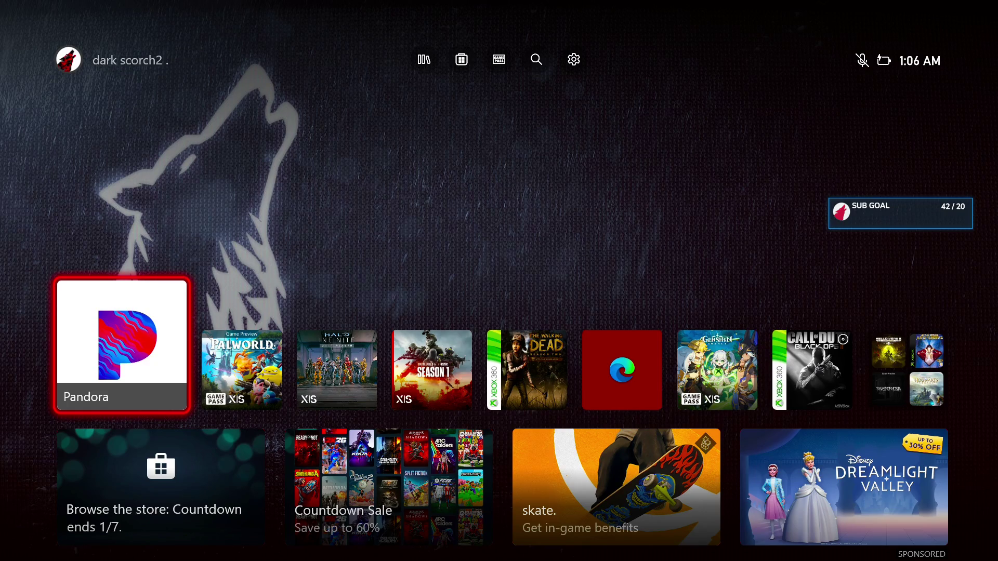
pyautogui.press('super+g')
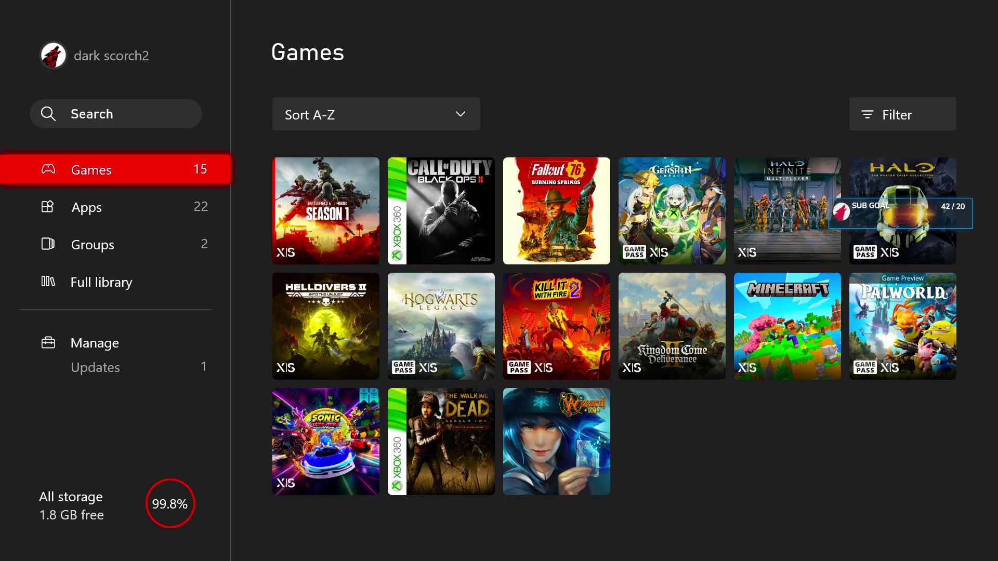
# Check Manage > Updates in the library, finding no updates available.
pyautogui.press('Down')
pyautogui.press('Down')
pyautogui.press('Down')
pyautogui.press('Down')
pyautogui.press('Right')
pyautogui.press('Right')
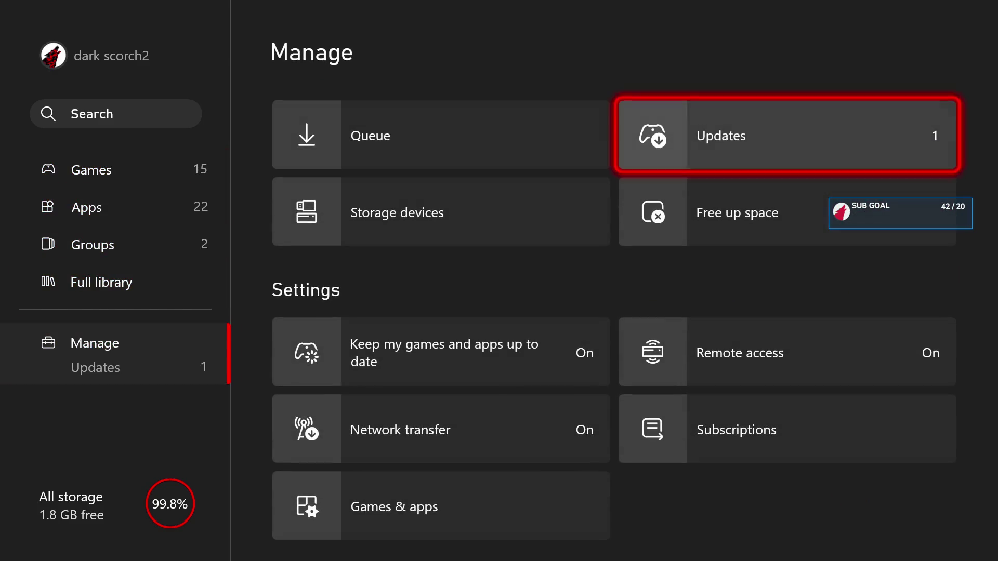
pyautogui.press('Return')
pyautogui.press('Return')
pyautogui.press('Return')
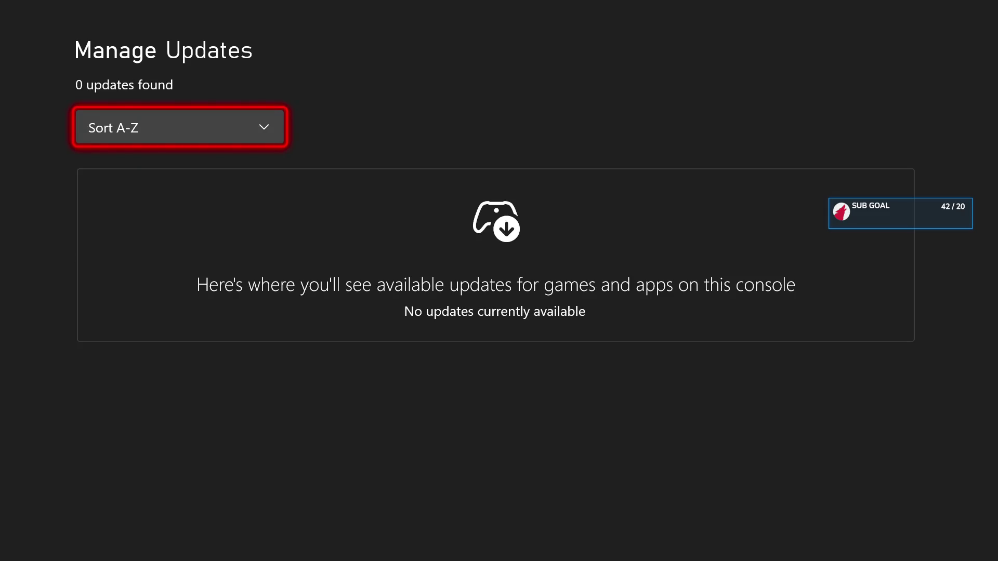
pyautogui.press('Escape')
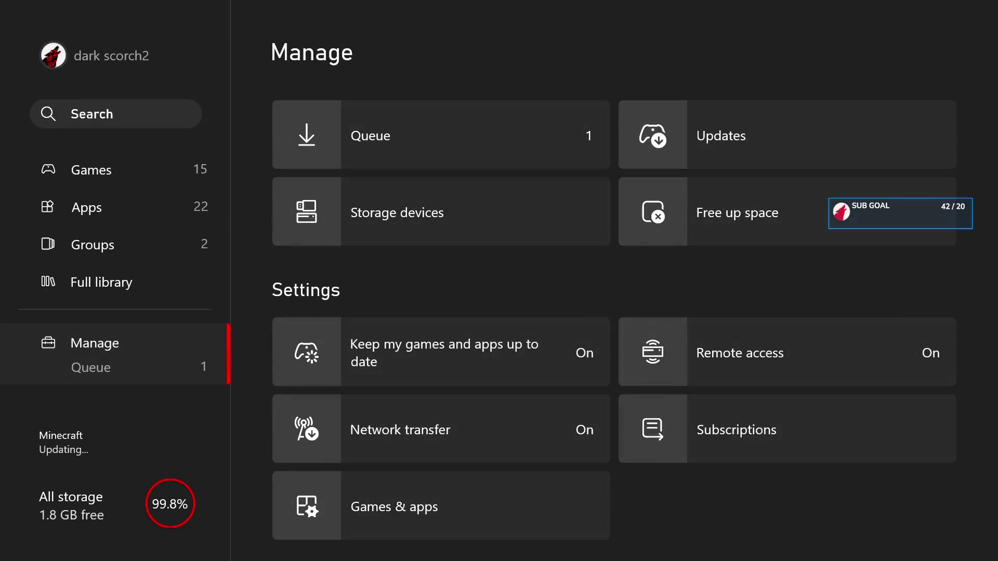
# Return to the Games list of 15 titles sorted A-Z, focused on Battlefield.
pyautogui.press('Left')
pyautogui.press('Up')
pyautogui.press('Up')
pyautogui.press('Down')
pyautogui.press('Down')
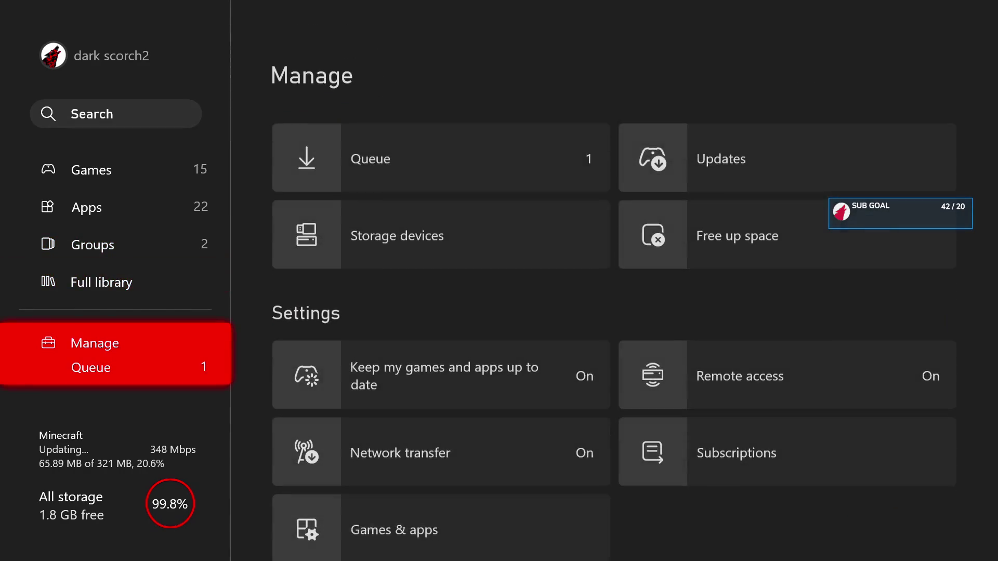
pyautogui.press('Up')
pyautogui.press('Up')
pyautogui.press('Up')
pyautogui.press('Up')
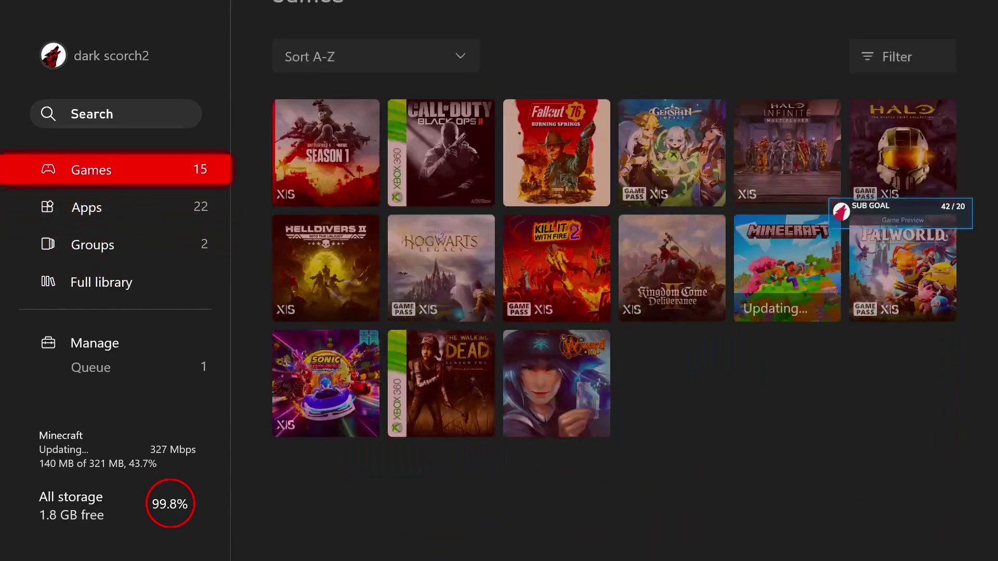
pyautogui.press('Right')
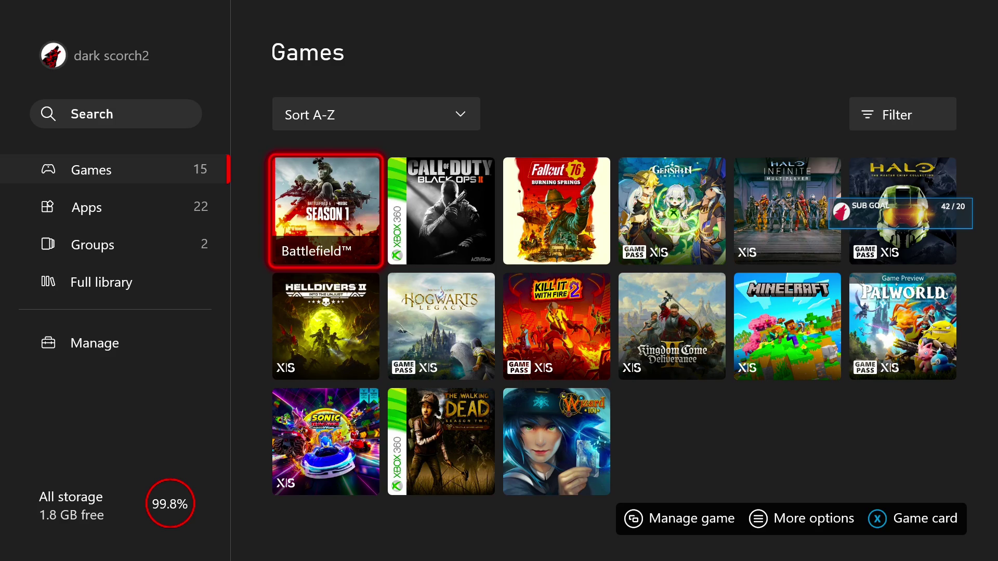
pyautogui.press('super')
pyautogui.press('Down')
pyautogui.press('Down')
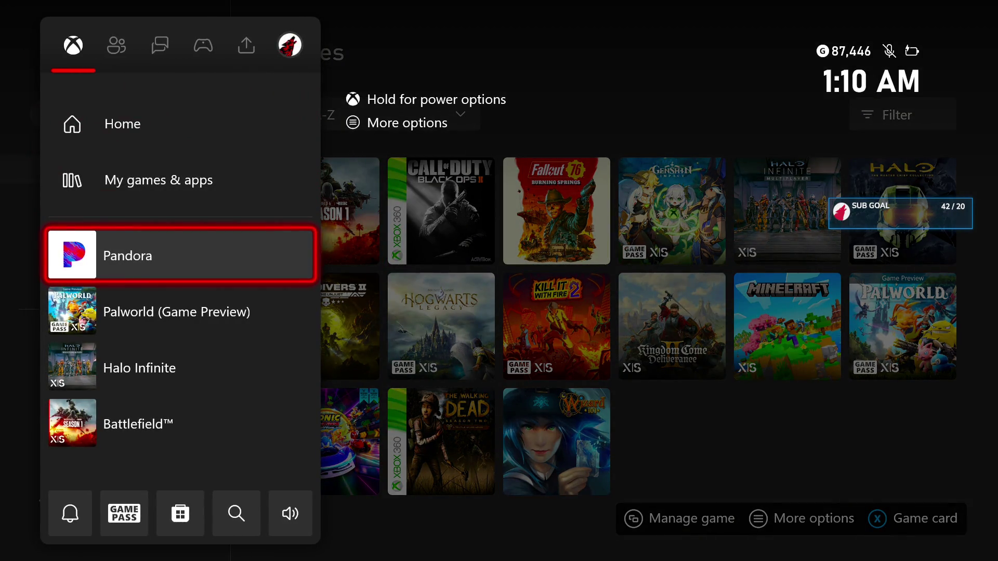
pyautogui.press('Return')
pyautogui.press('super')
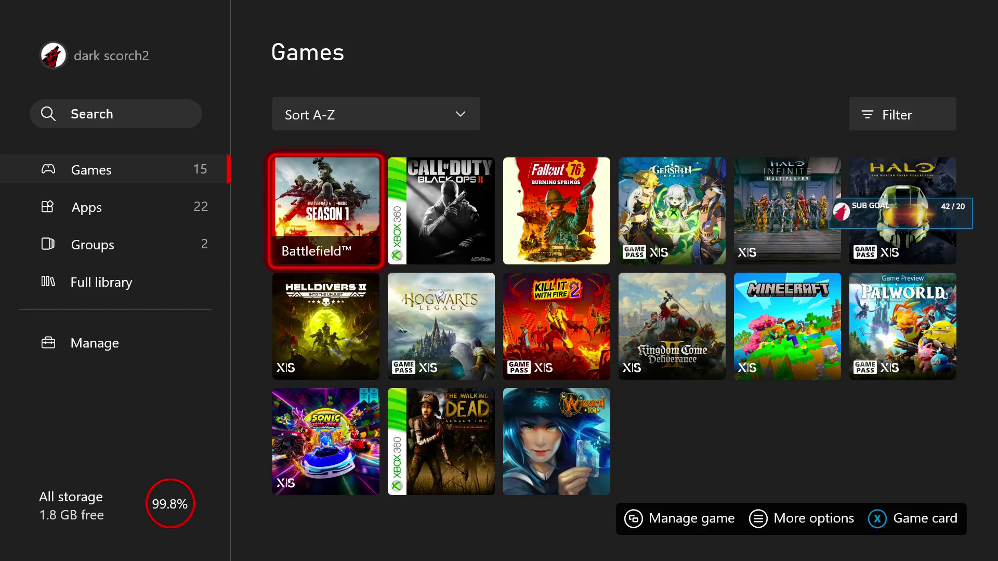